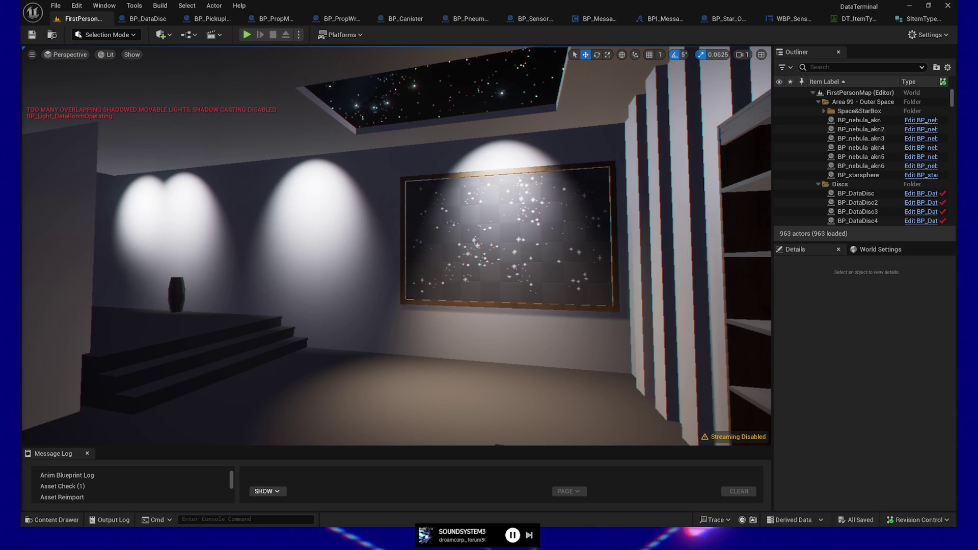
Step: Delete SpotLight33 from the data room, then preview the starfield painting in game view
left_click(363, 376)
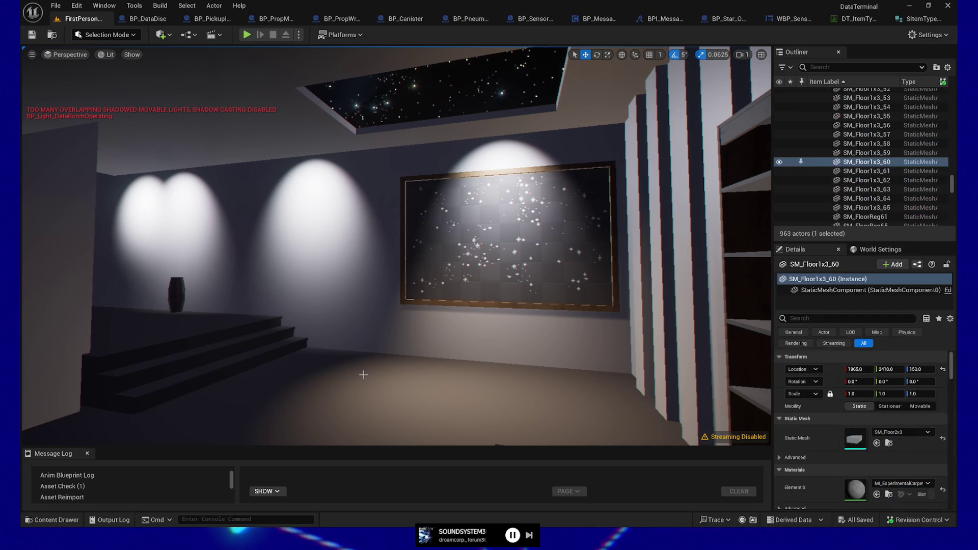
key("g")
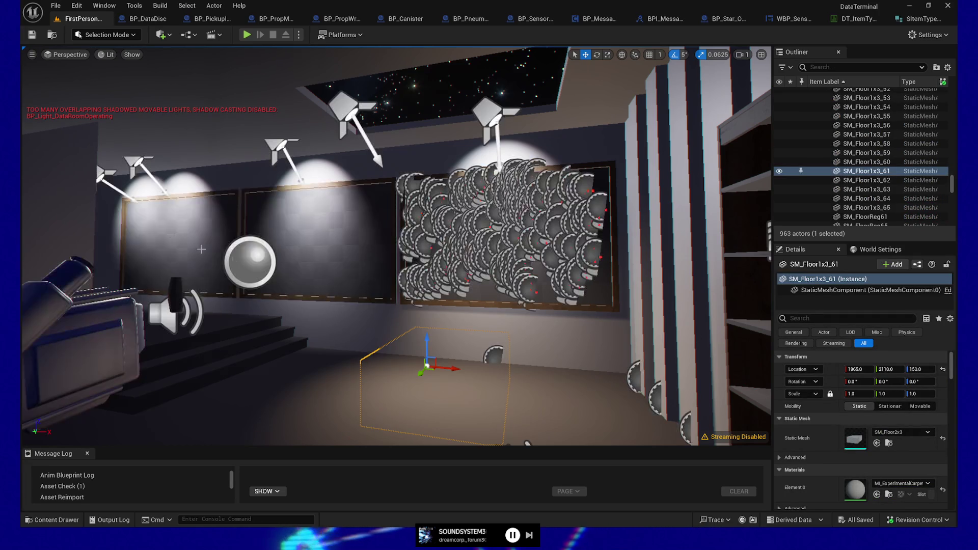
left_click(106, 175)
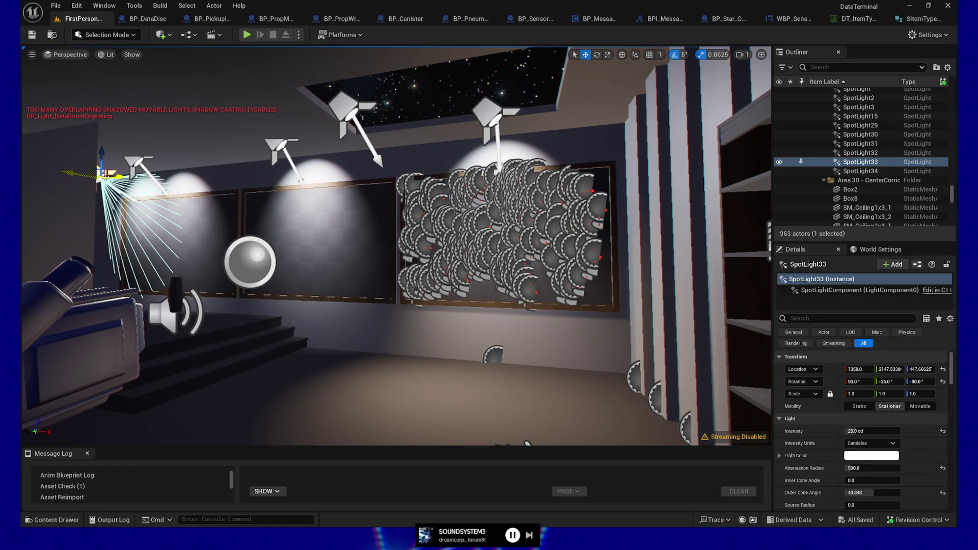
key("Delete")
left_click_drag(281, 329, 435, 332)
key("g")
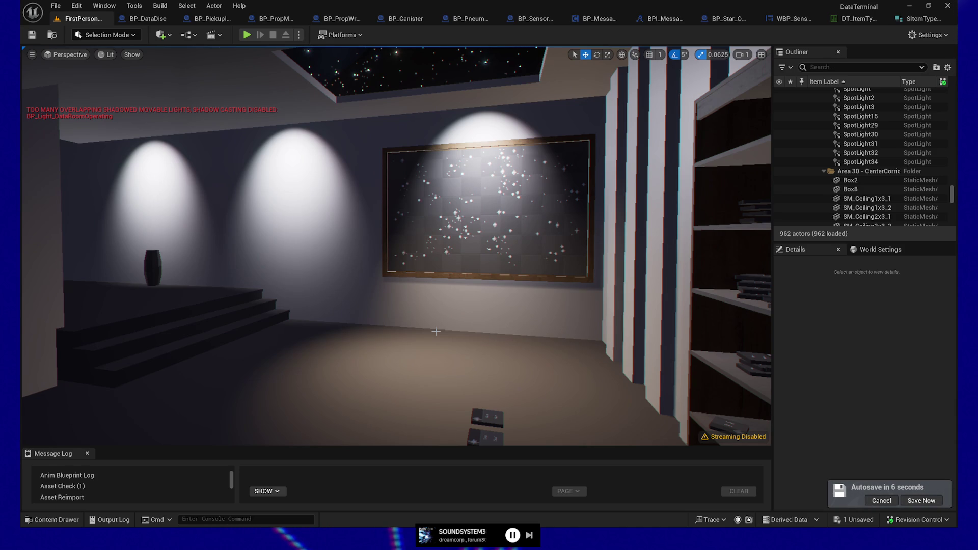
Step: Select floor disc BP_DataDisc3, then the stacked BP_DataDisc55 to show its Processed tag
left_click_drag(618, 375, 426, 335)
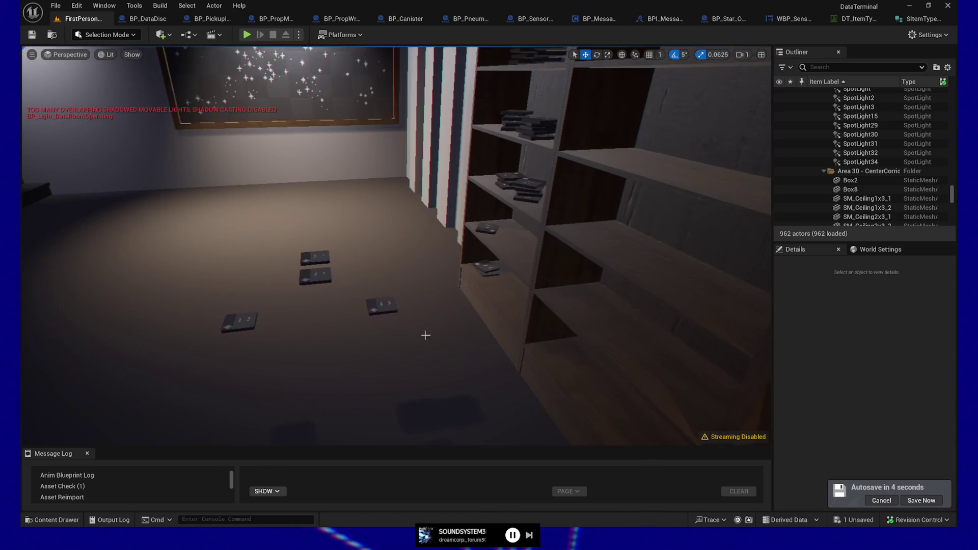
left_click(382, 307)
left_click_drag(378, 312, 280, 286)
left_click(378, 313)
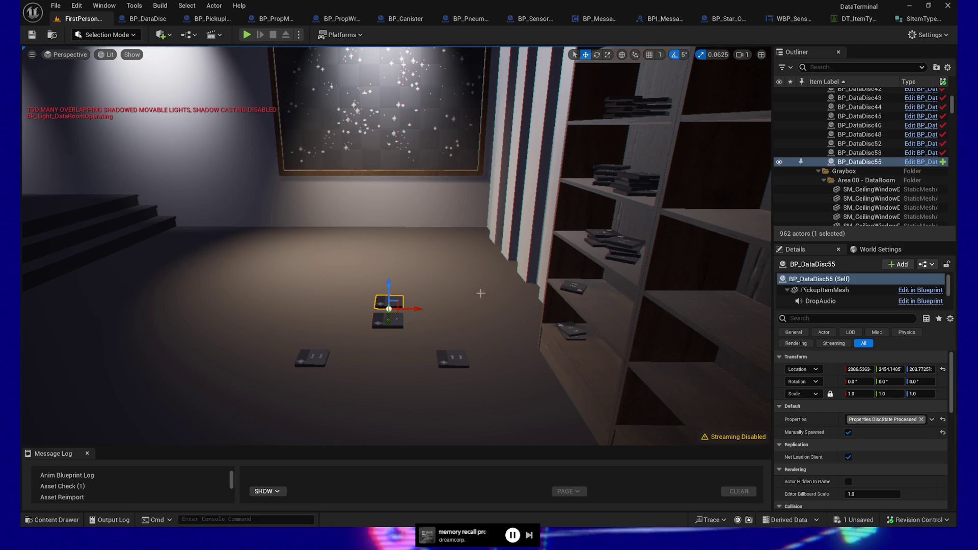
Step: Select BP_DataDisc2 and BP_DataDisc55, ending on BP_DataDisc with its DiscState.Raw and StarType tags
left_click(388, 320)
left_click(395, 300)
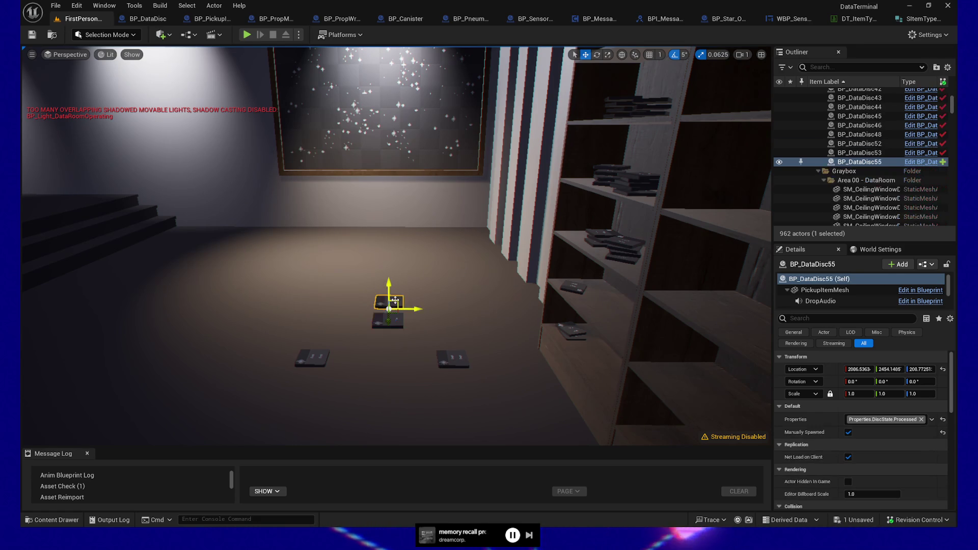
left_click(313, 358)
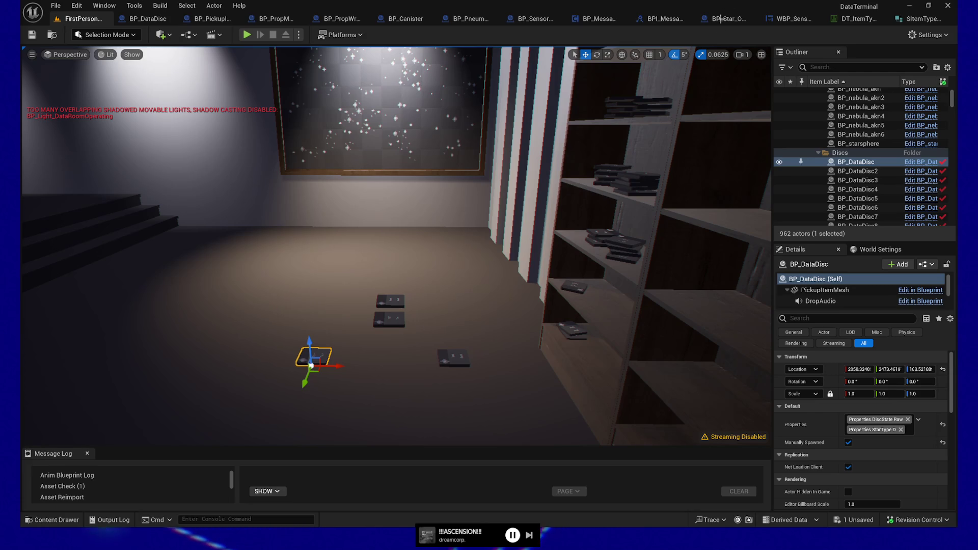
Step: Look up at the lit starfield painting and select one of its stars
mouse_move(373, 318)
left_mouse_down()
mouse_move(373, 285)
mouse_move(357, 306)
mouse_move(285, 288)
left_mouse_up()
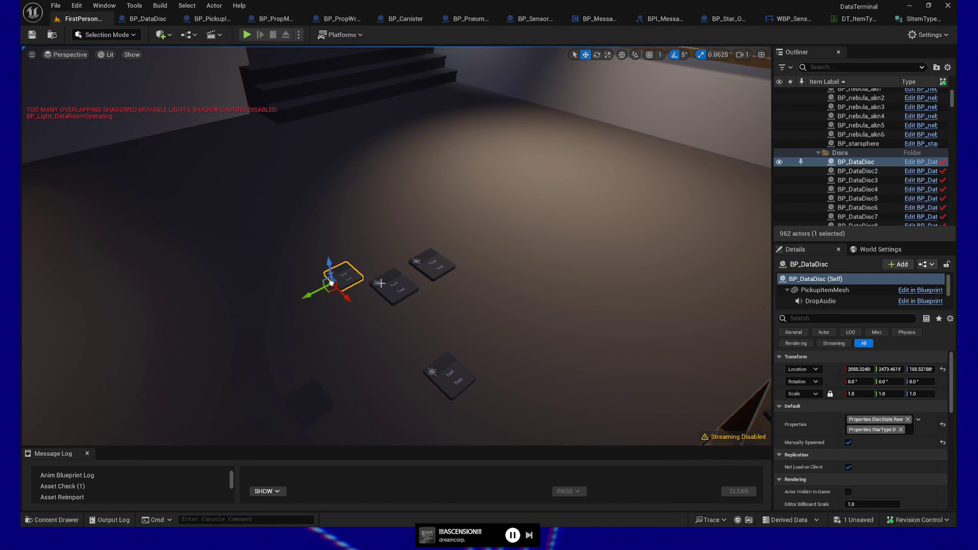
left_click_drag(381, 283, 377, 181)
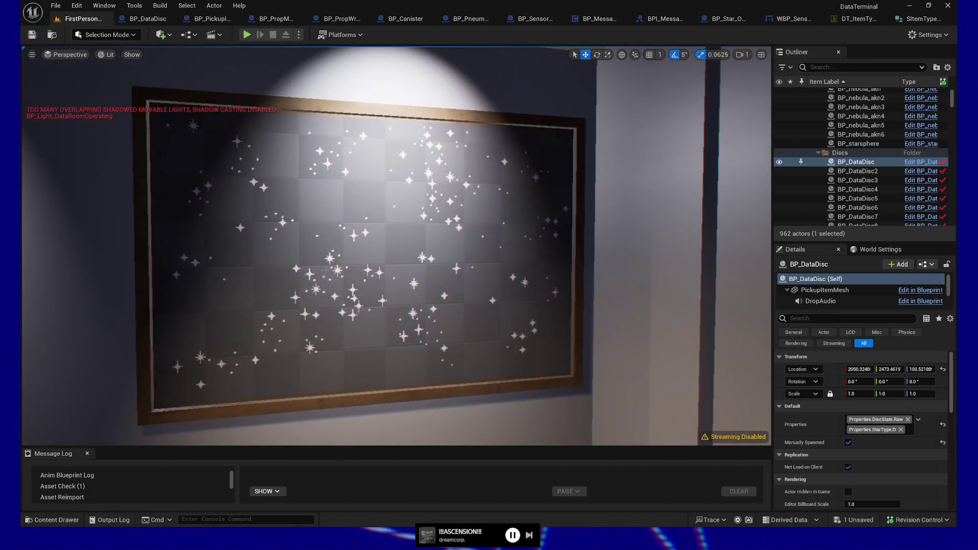
left_click(368, 269)
mouse_move(368, 269)
left_mouse_down()
mouse_move(387, 265)
mouse_move(408, 296)
mouse_move(369, 329)
left_mouse_up()
Step: Select BP_DataDisc55 on the floor and frame it in close view
left_click(389, 287)
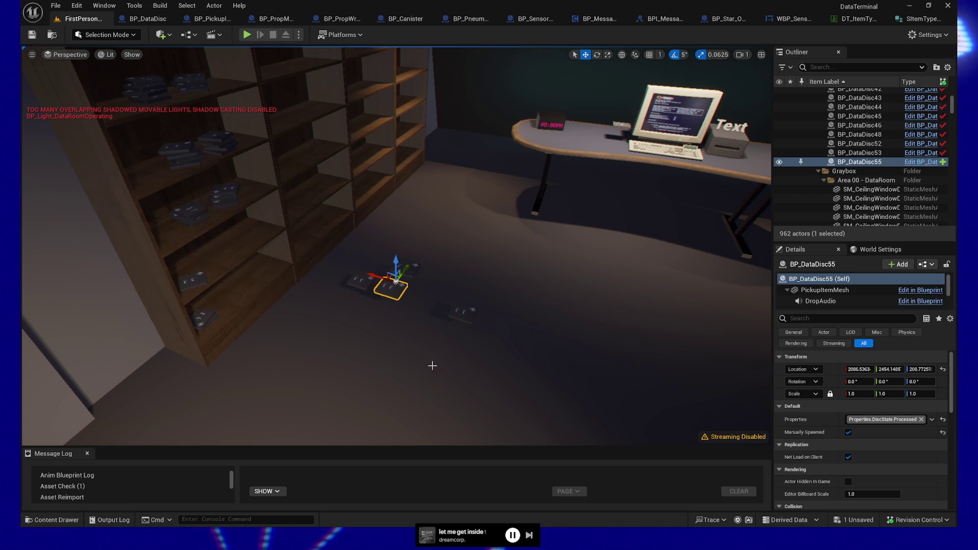
key("f")
scroll(405, 326, "down", 5)
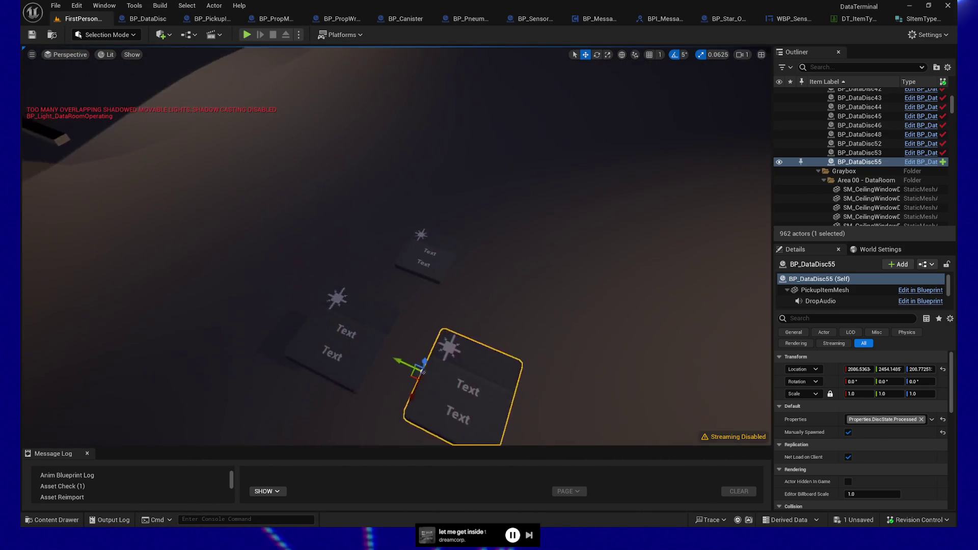
scroll(405, 326, "up", 3)
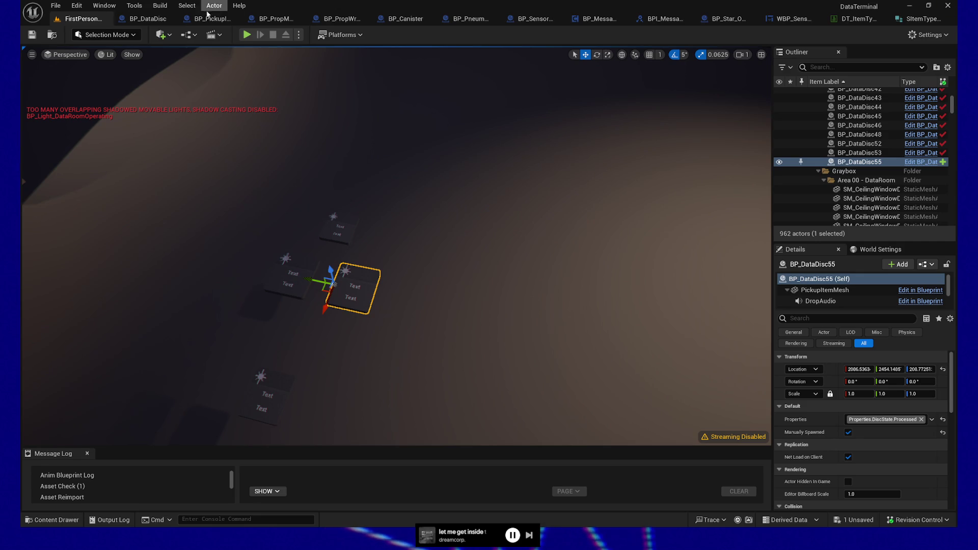
Step: In the BP_DataDisc graph, reveal the Parent: Set Single Appearance by Tag node
left_click(147, 20)
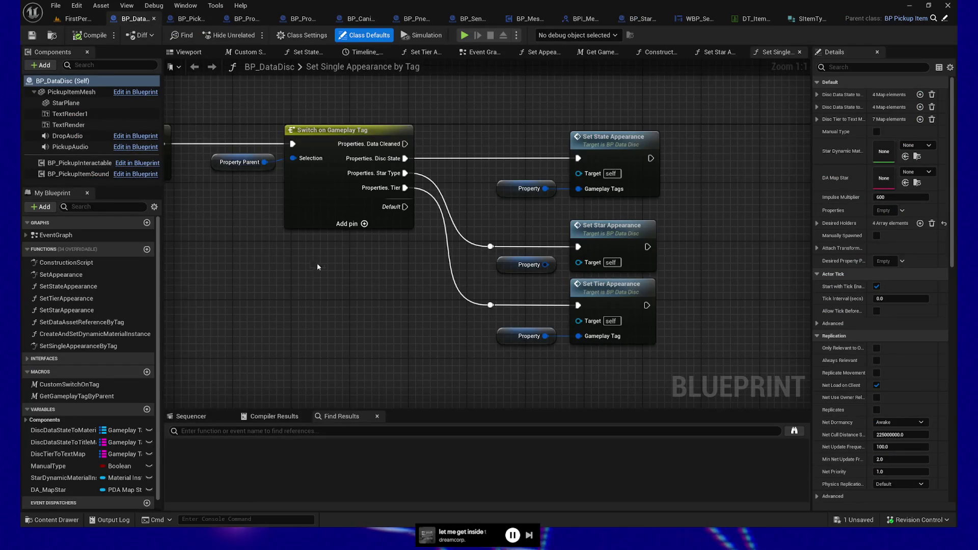
left_click_drag(317, 263, 456, 290)
mouse_move(252, 102)
left_mouse_down()
mouse_move(543, 116)
mouse_move(497, 112)
left_mouse_up()
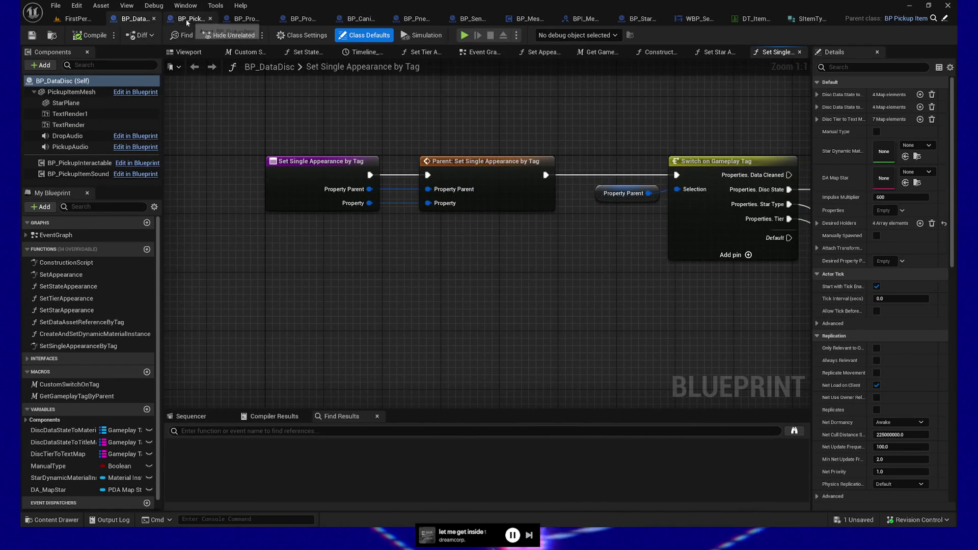
Step: In BP_PickupItem's Set Appearance graph, select the Desired Property Parents getter node
left_click_drag(187, 22, 132, 23)
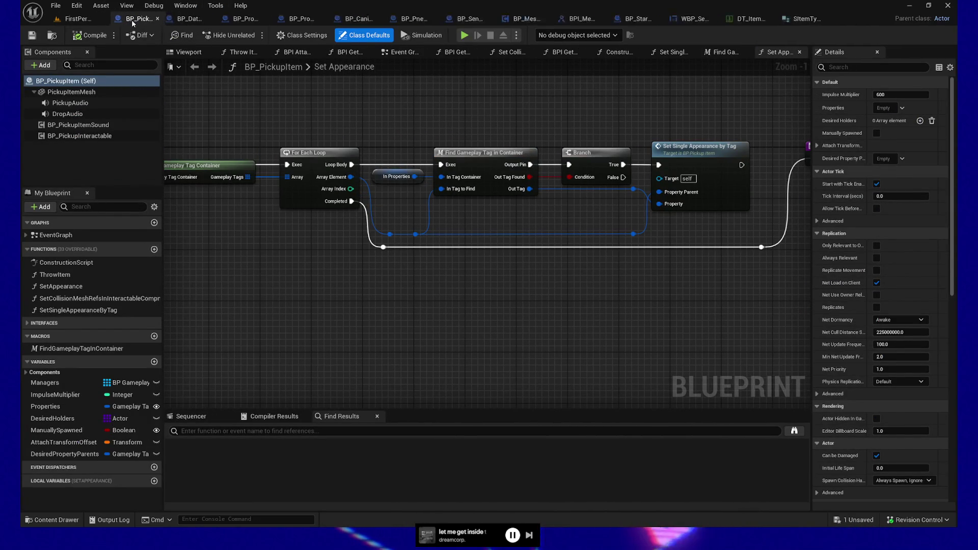
mouse_move(316, 127)
left_mouse_down()
mouse_move(261, 129)
mouse_move(763, 129)
mouse_move(445, 215)
left_mouse_up()
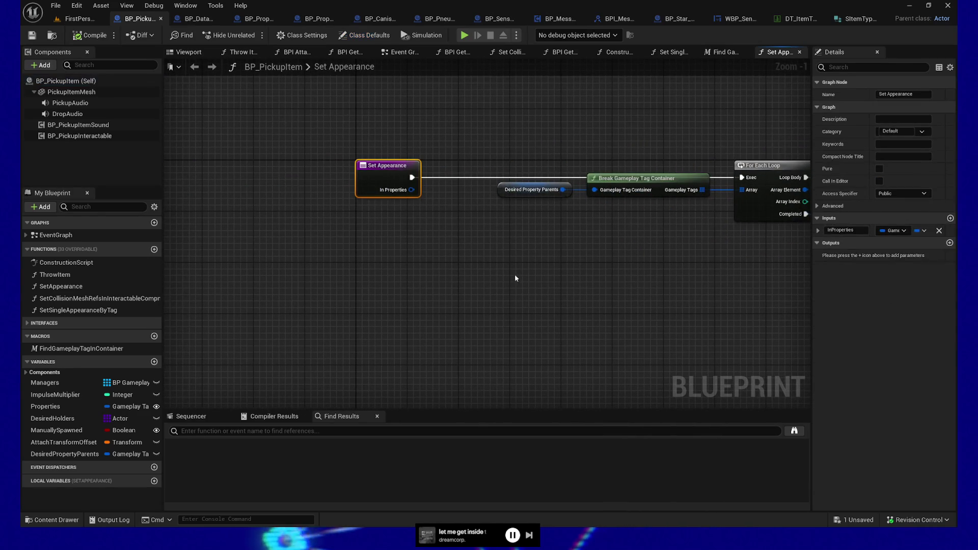
mouse_move(515, 278)
left_mouse_down()
mouse_move(437, 262)
mouse_move(386, 234)
left_mouse_up()
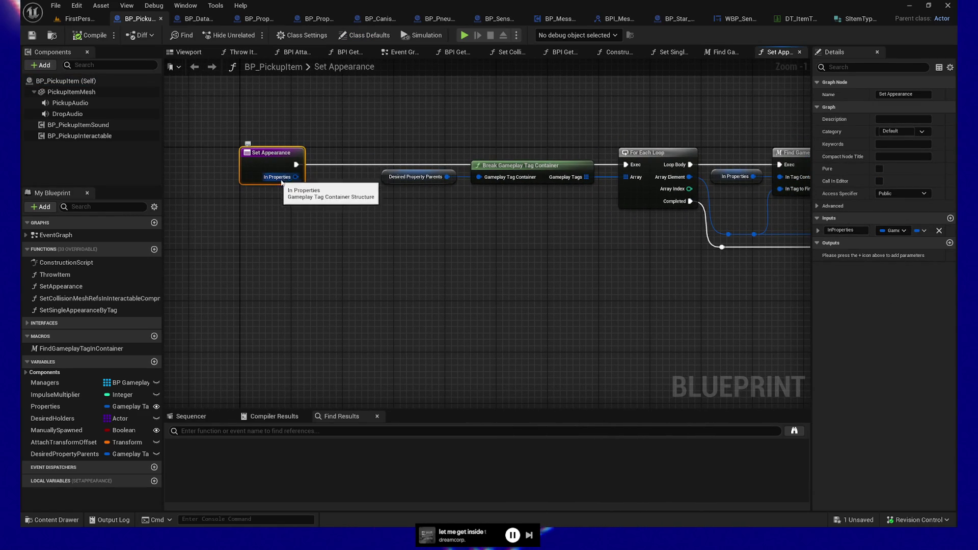
left_click_drag(436, 246, 292, 242)
left_click_drag(293, 213, 362, 213)
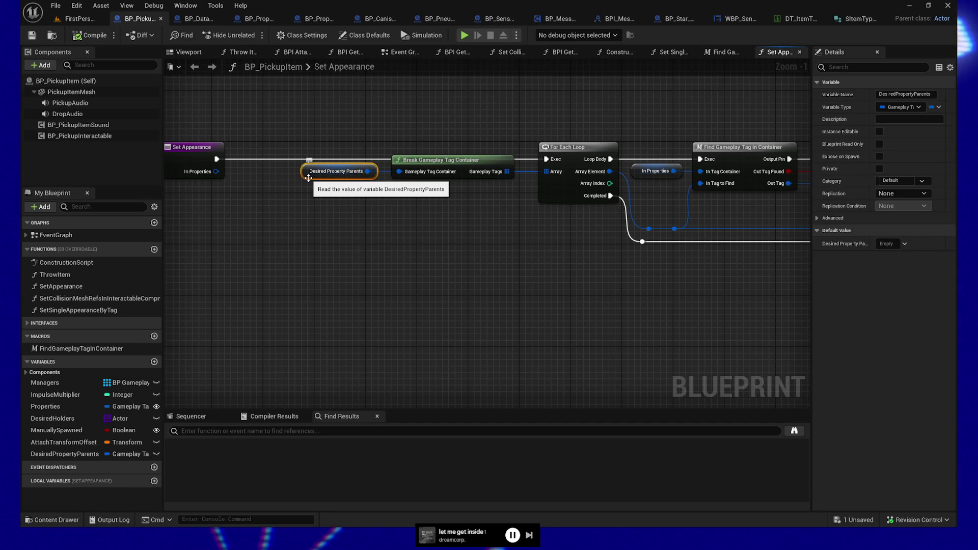
left_click(906, 244)
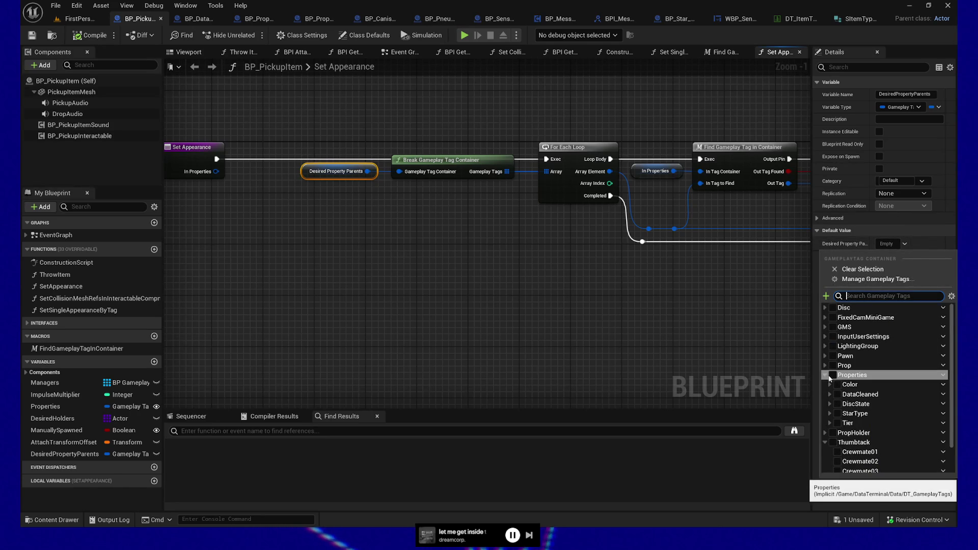
left_click(825, 442)
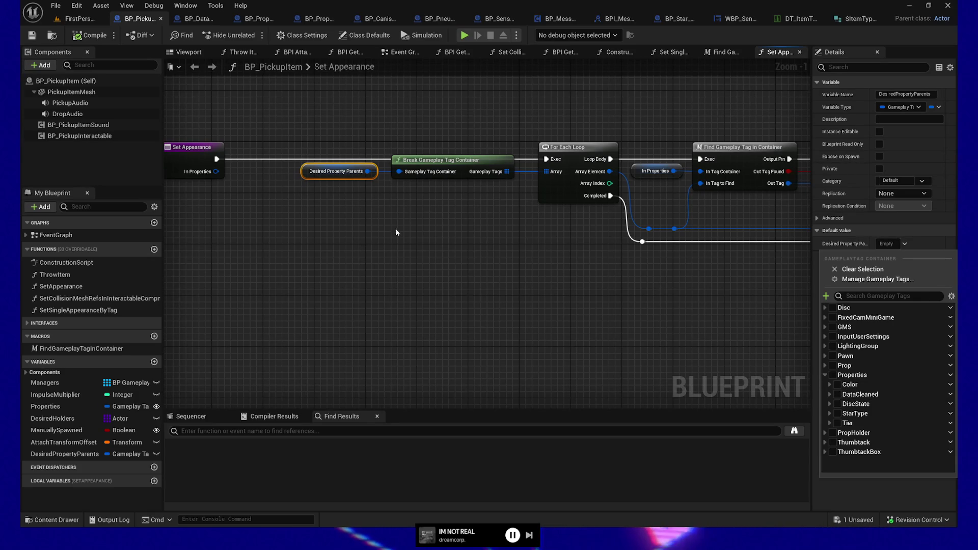
left_click_drag(300, 135, 422, 209)
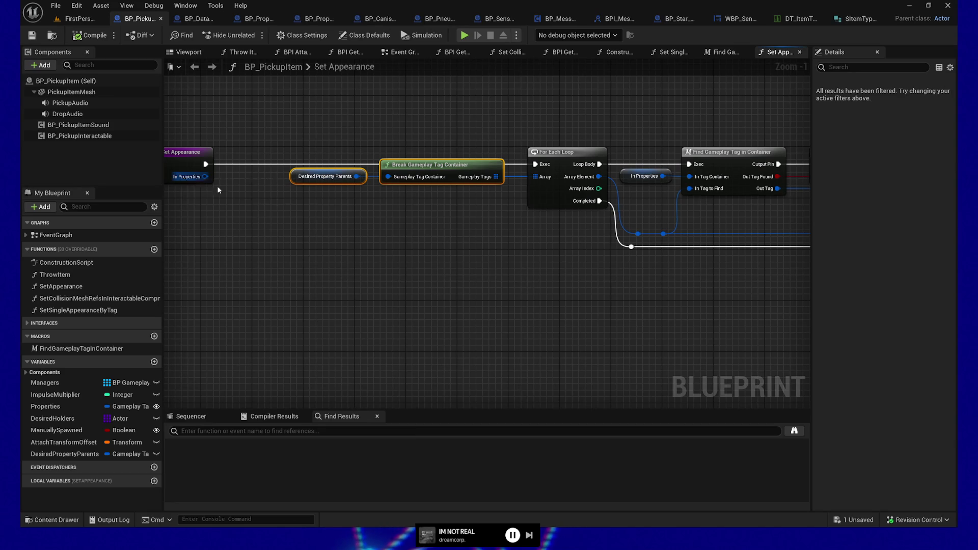
Step: Pan along the loop and inspect the In Properties variable beside Find Gameplay Tag
left_click_drag(518, 248, 338, 261)
mouse_move(479, 138)
left_mouse_down()
mouse_move(464, 194)
mouse_move(494, 218)
left_mouse_up()
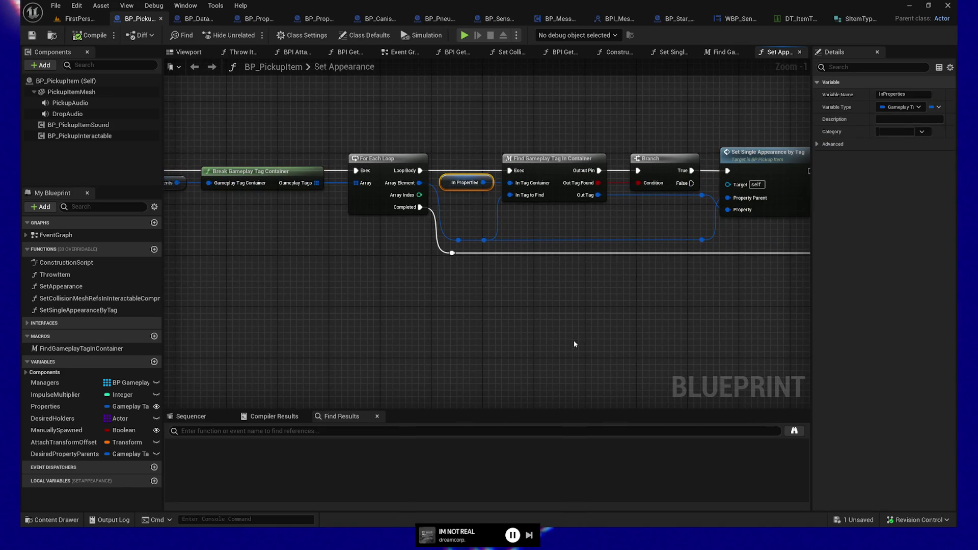
left_click_drag(574, 341, 529, 332)
left_click_drag(409, 114, 533, 197)
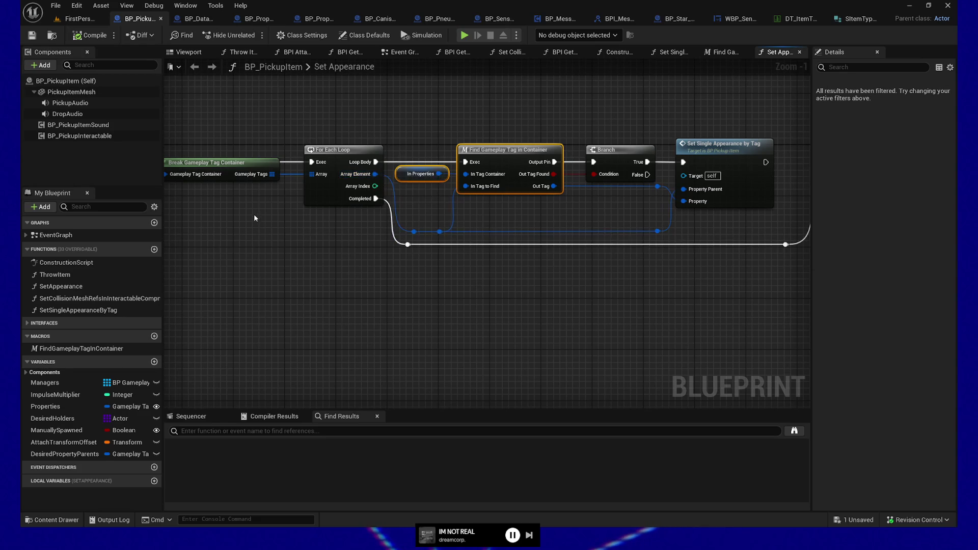
Step: Inspect the Desired Property Parents variable, leaving its default tag container Empty
left_click_drag(253, 214, 336, 209)
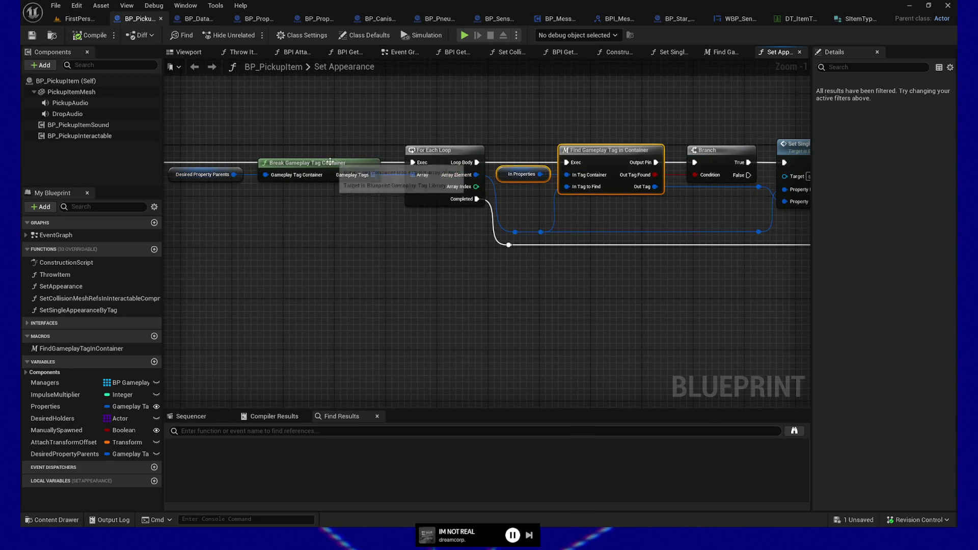
left_click(352, 169)
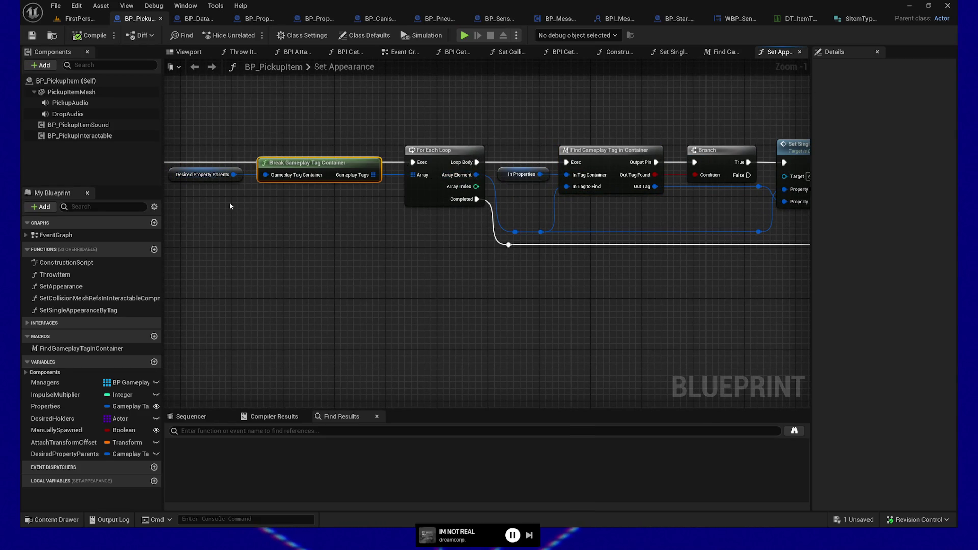
left_click(227, 174)
left_click_drag(241, 222, 338, 224)
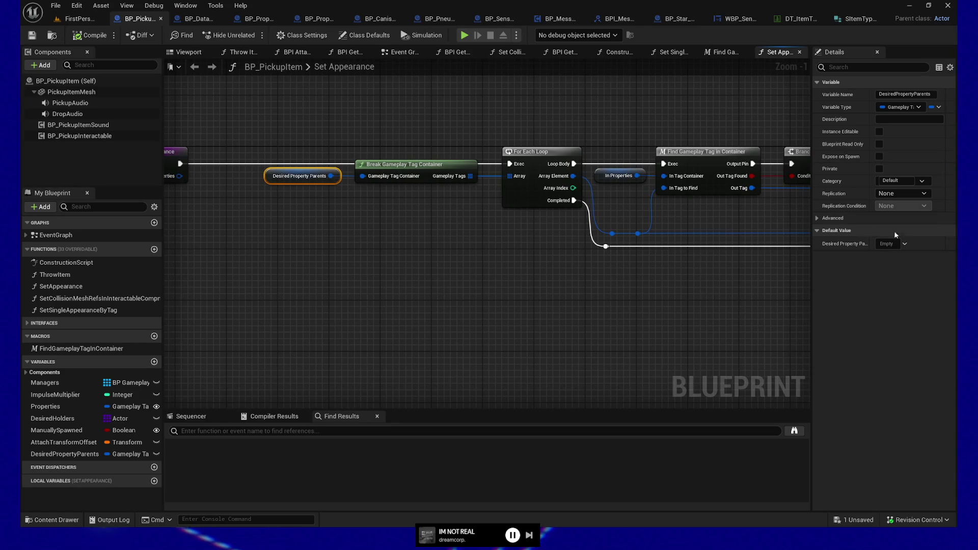
left_click(892, 244)
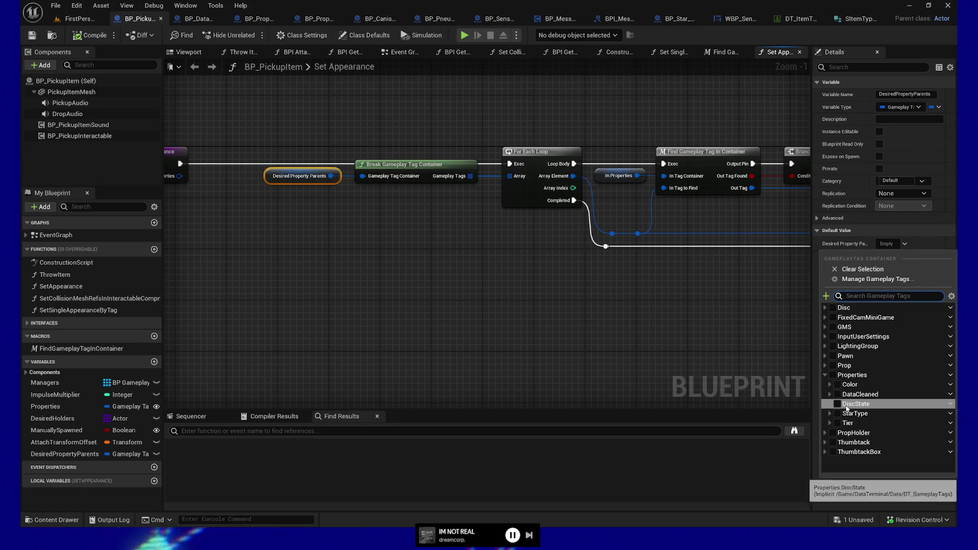
left_click(563, 312)
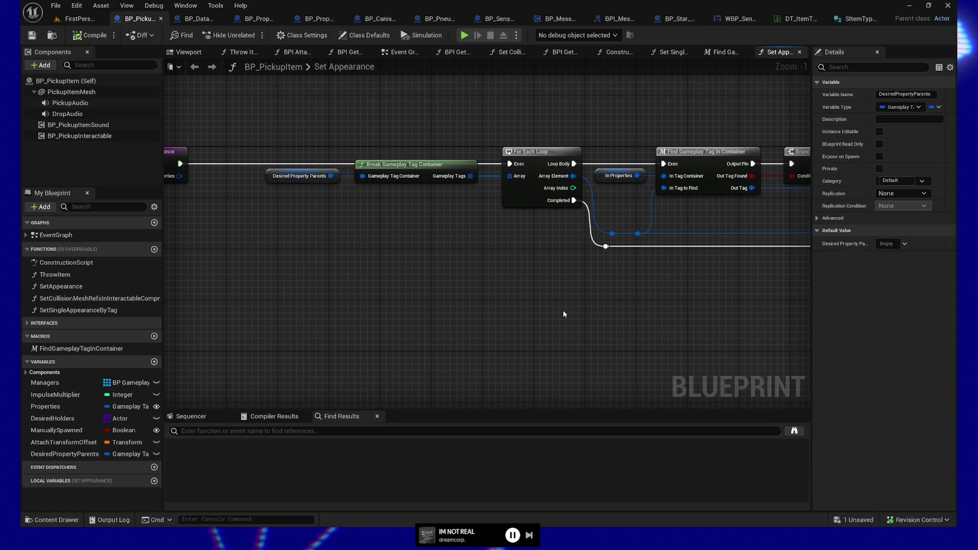
Step: Pan past the Branch and select the Set Single Appearance by Tag node
mouse_move(563, 314)
left_mouse_down()
mouse_move(535, 270)
mouse_move(356, 174)
left_mouse_up()
left_click_drag(362, 108, 337, 170)
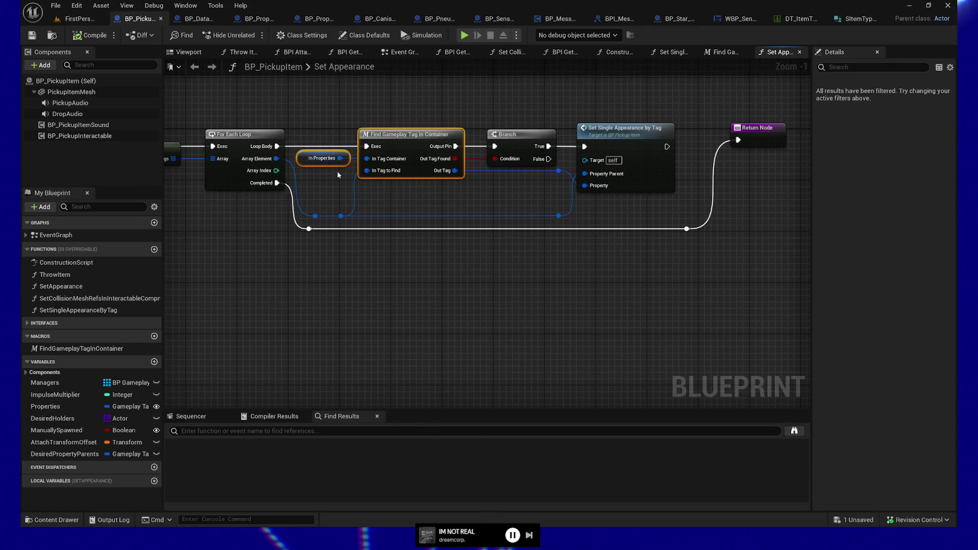
left_click(320, 158)
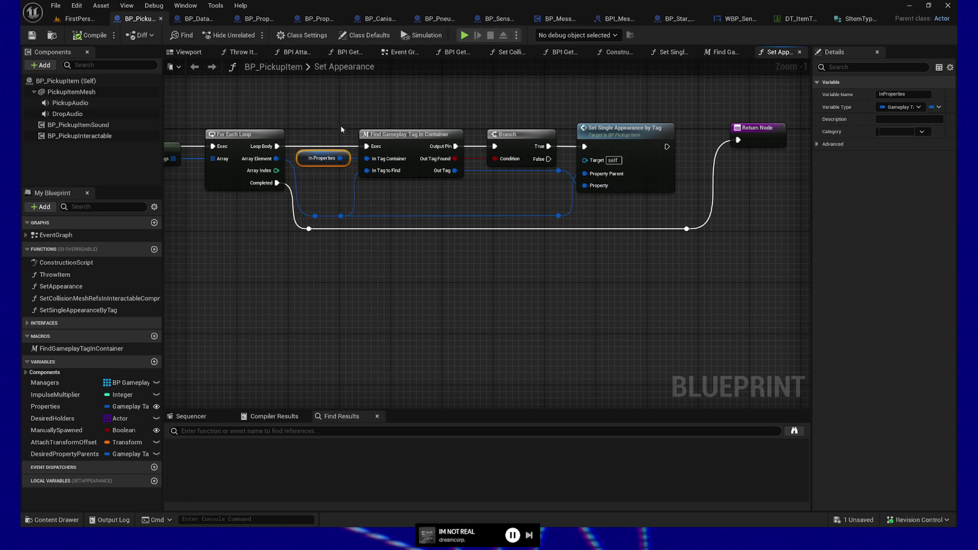
left_click(603, 174)
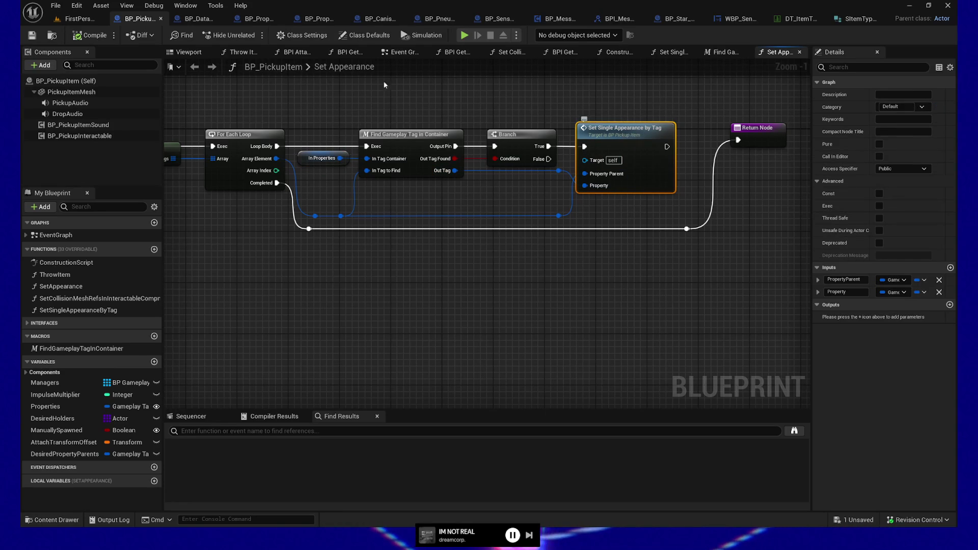
Step: In BP_DataDisc, select the Set Single Appearance by Tag entry and Property Parent nodes
left_click(196, 18)
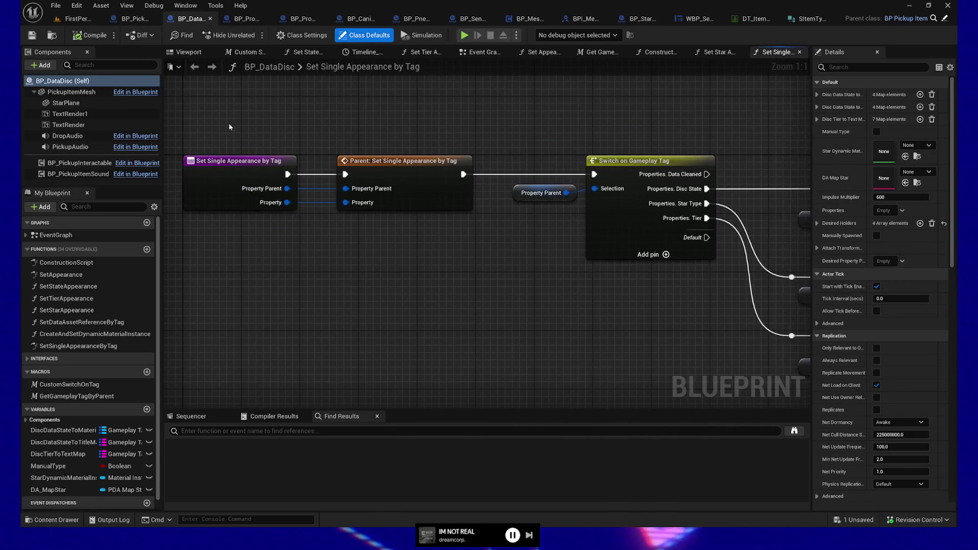
left_click(262, 161)
left_click_drag(440, 125, 607, 321)
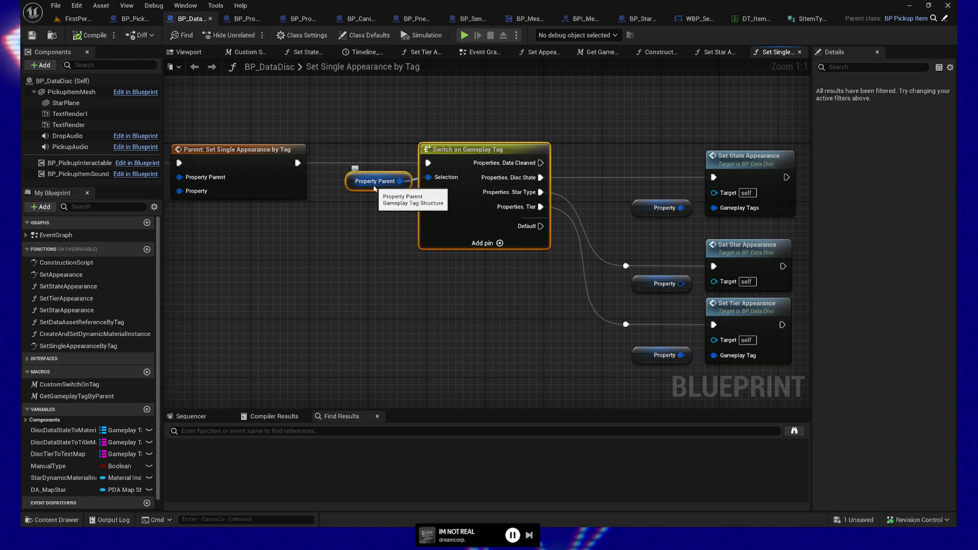
left_click_drag(223, 112, 417, 116)
left_click(278, 184)
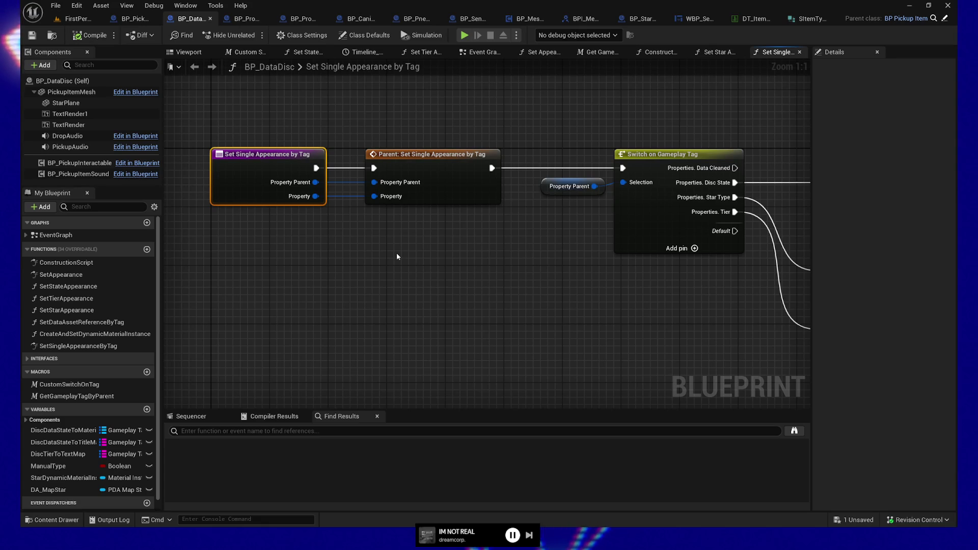
Step: Select the Switch on Gameplay Tag node and follow it to the State, Star, Tier setters
left_click_drag(500, 293, 420, 274)
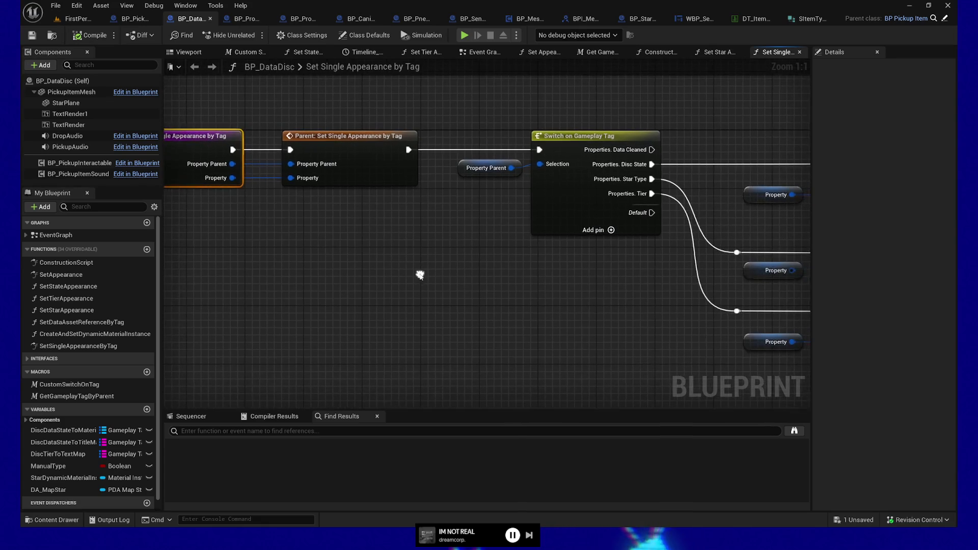
left_click(484, 168)
left_click(557, 143)
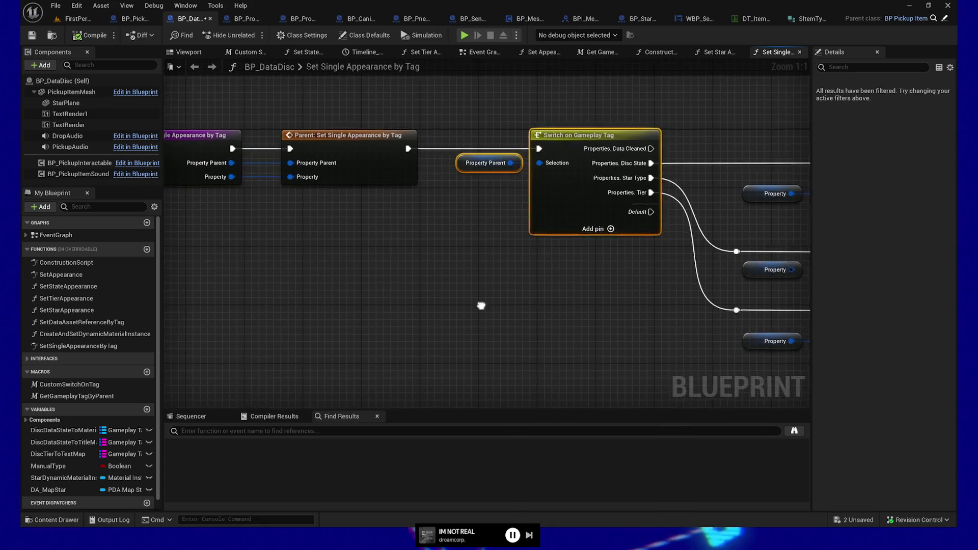
mouse_move(480, 306)
left_mouse_down()
mouse_move(586, 323)
mouse_move(589, 336)
left_mouse_up()
left_click_drag(628, 300, 454, 294)
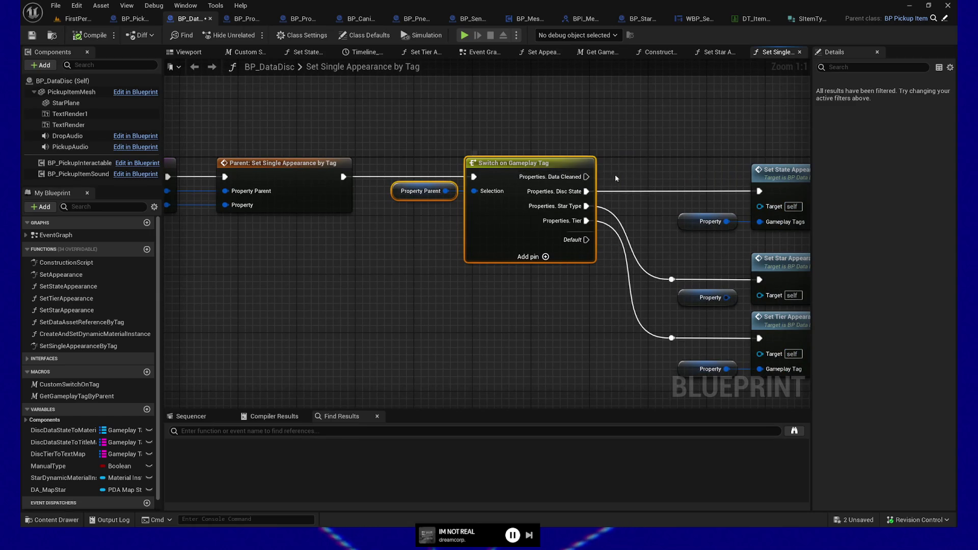
mouse_move(665, 173)
left_mouse_down()
mouse_move(474, 197)
mouse_move(468, 161)
left_mouse_up()
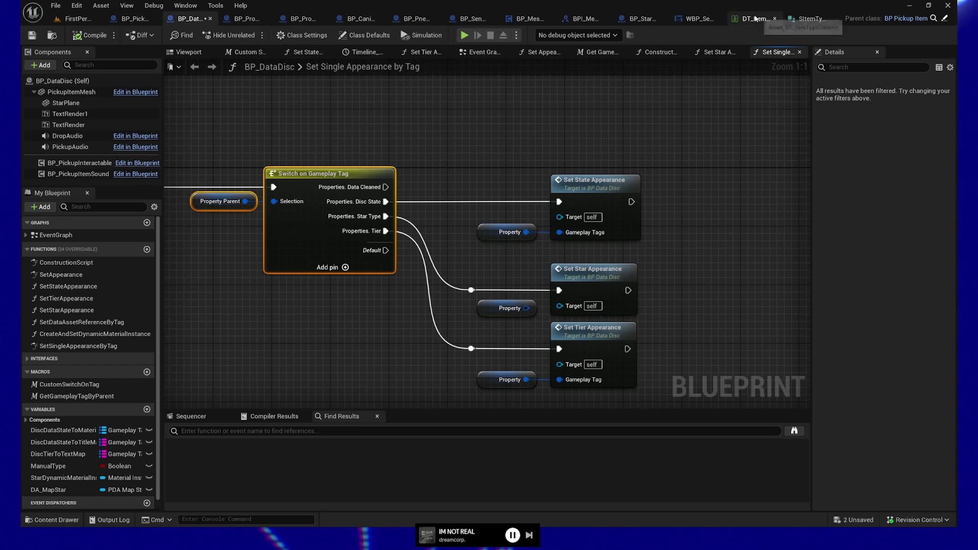
Step: Search the Content Drawer for 'dt_game' and open DT_GameplayTags
left_click(51, 520)
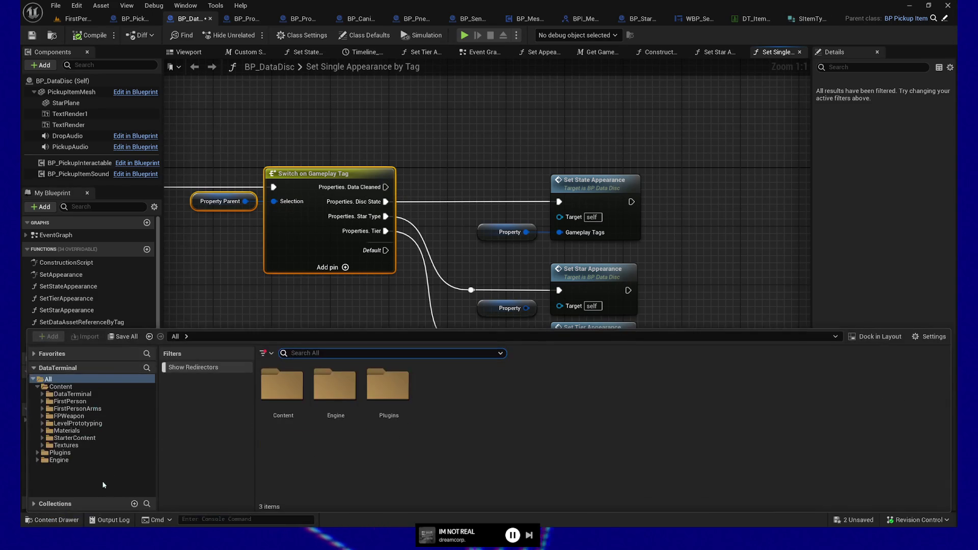
type("d")
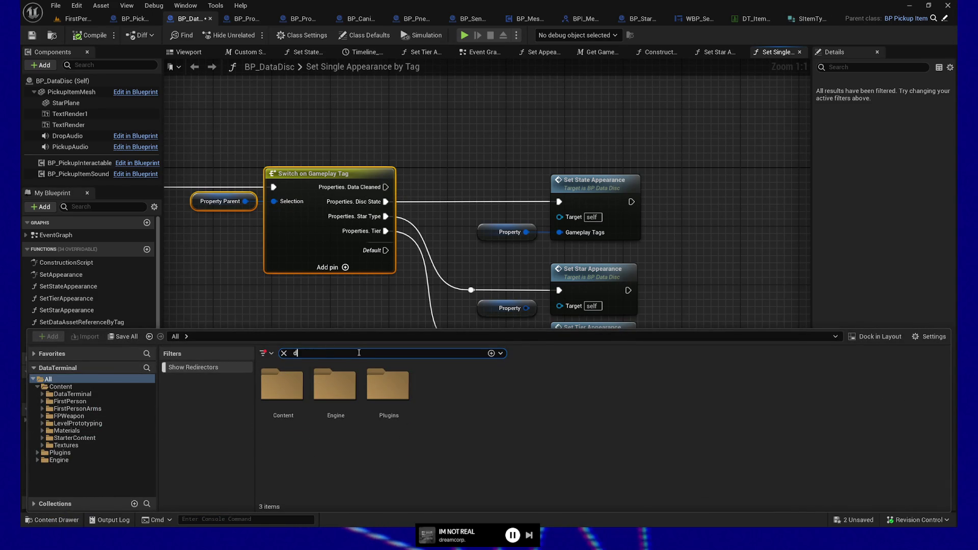
type("t_")
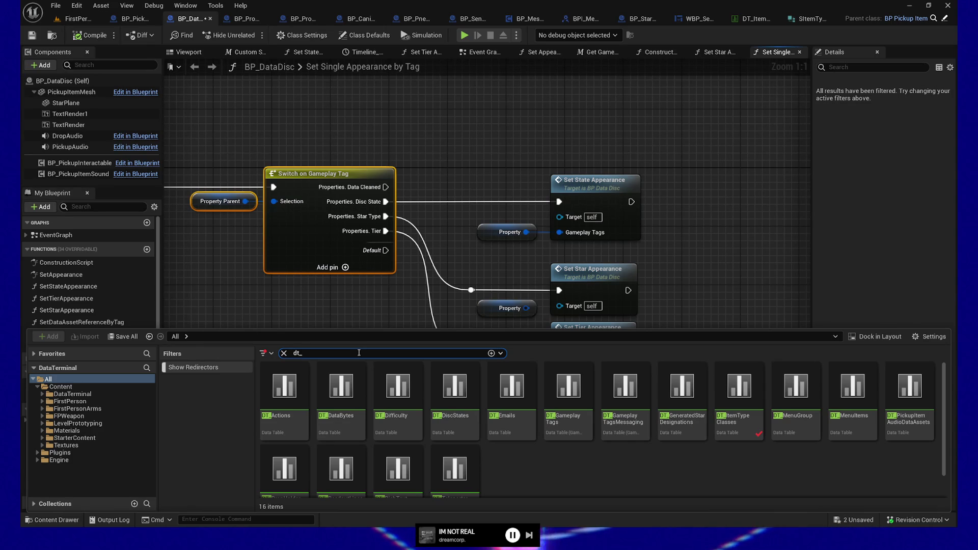
type("game")
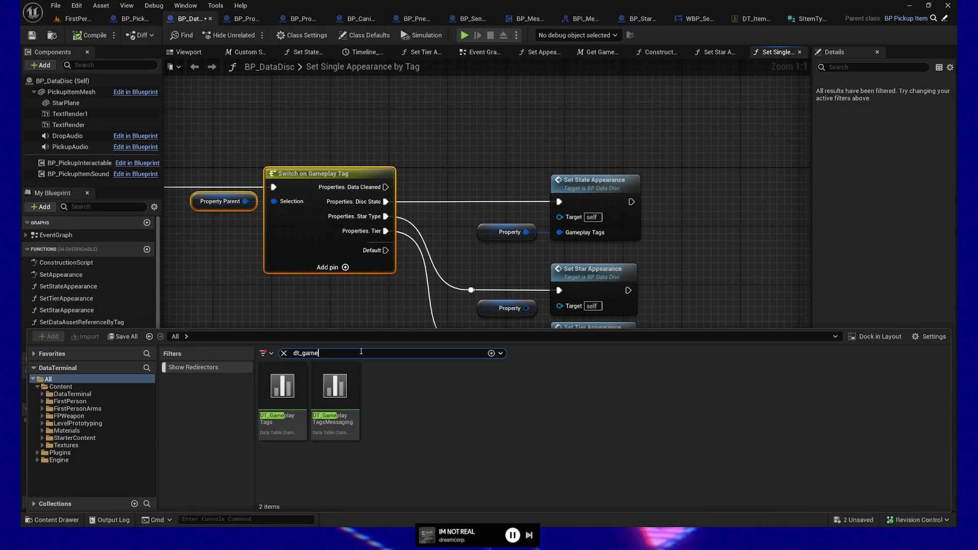
double_click(277, 403)
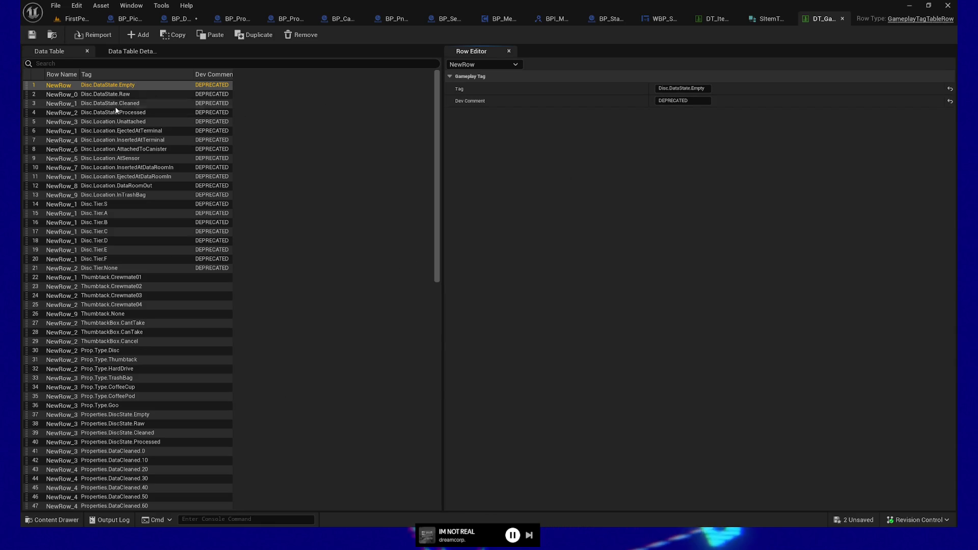
scroll(118, 201, "down", 3)
scroll(118, 201, "down", 15)
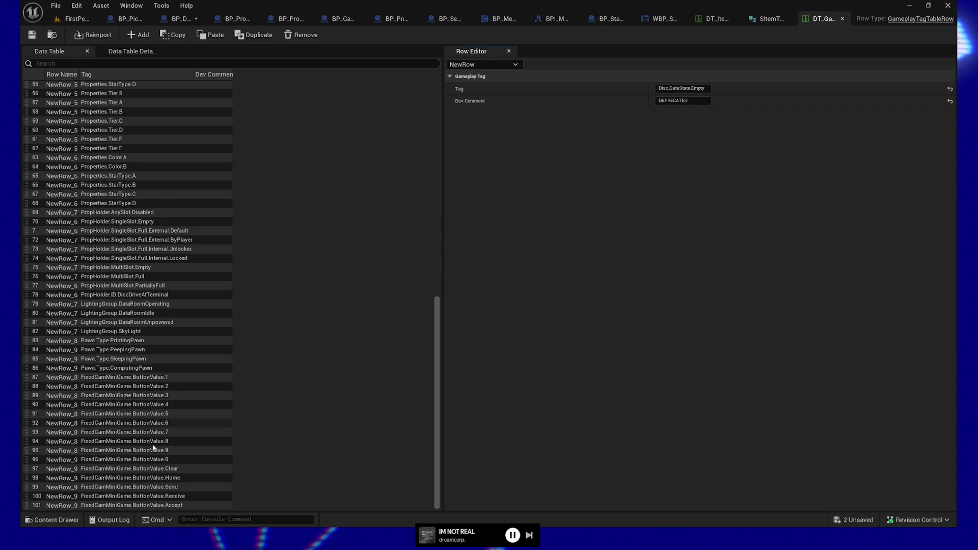
scroll(150, 443, "up", 3)
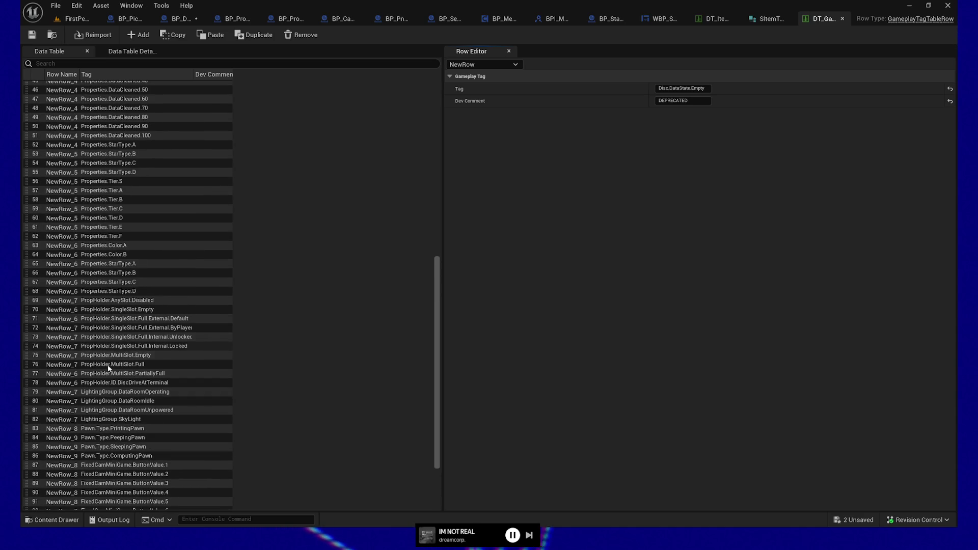
scroll(112, 405, "down", 1)
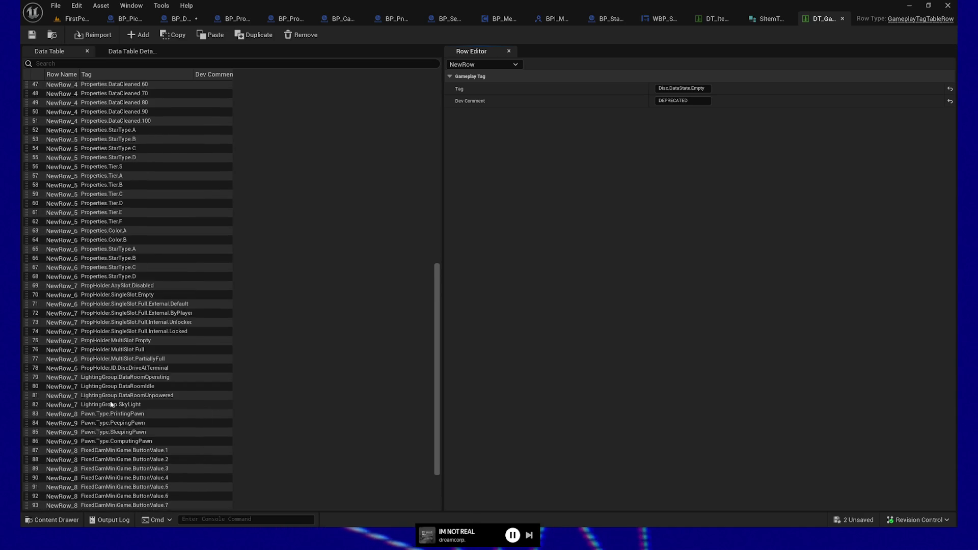
scroll(112, 405, "down", 3)
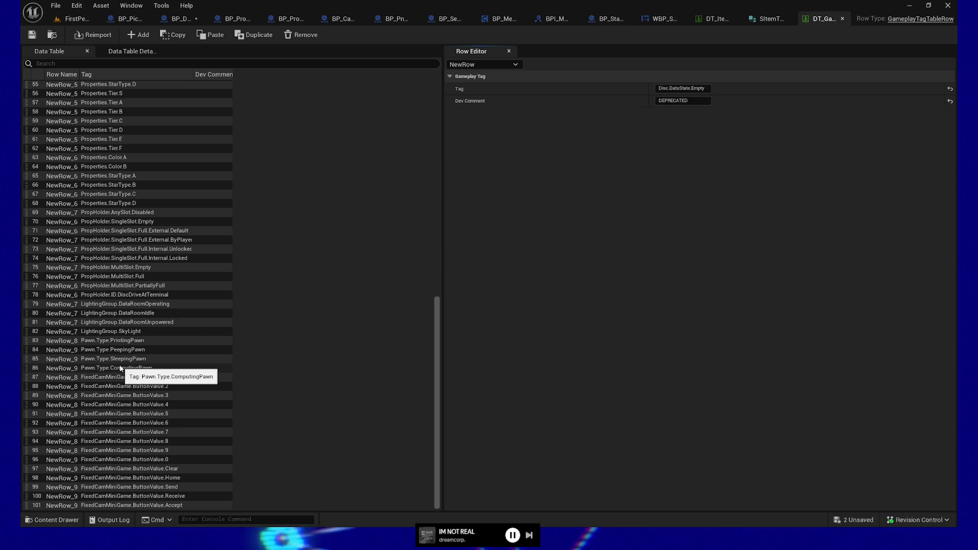
scroll(120, 368, "up", 2)
scroll(120, 368, "up", 5)
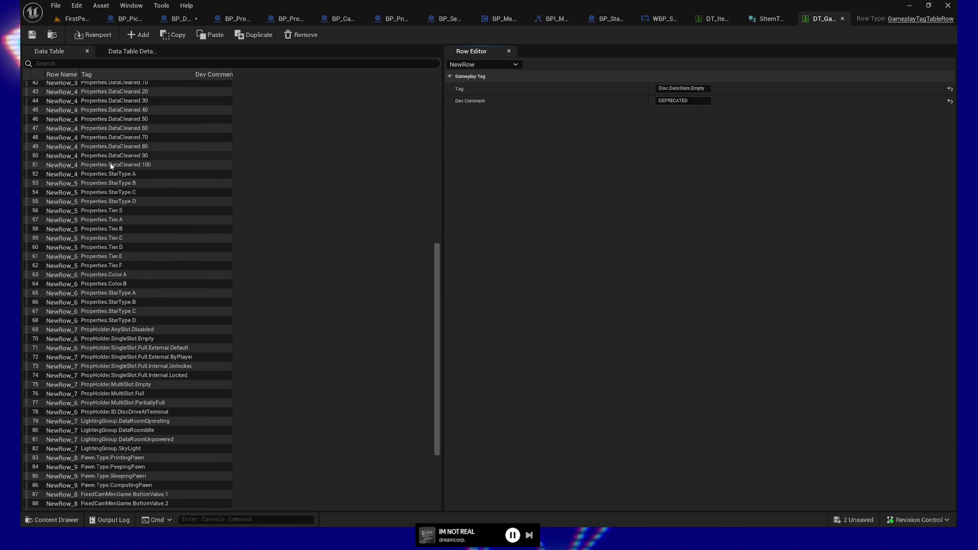
scroll(146, 155, "up", 1)
scroll(146, 155, "up", 2)
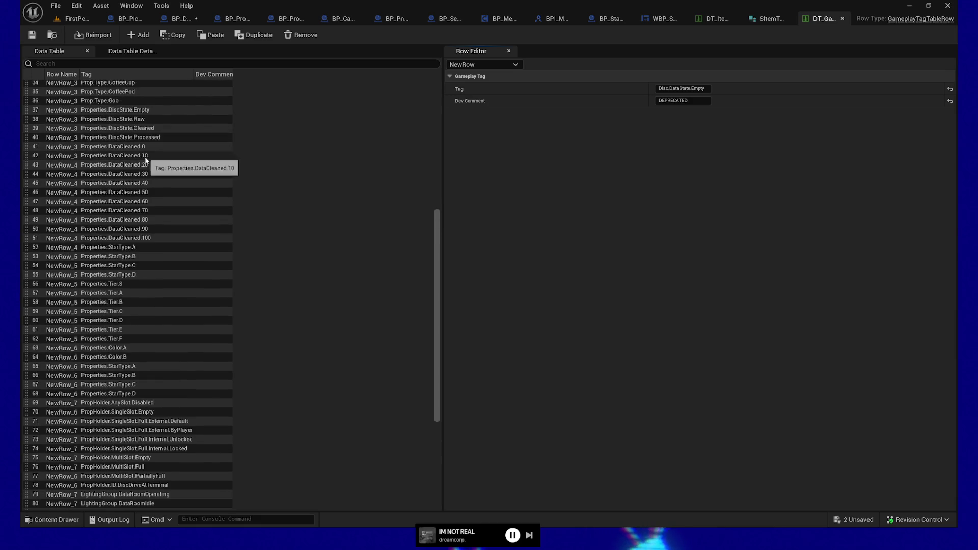
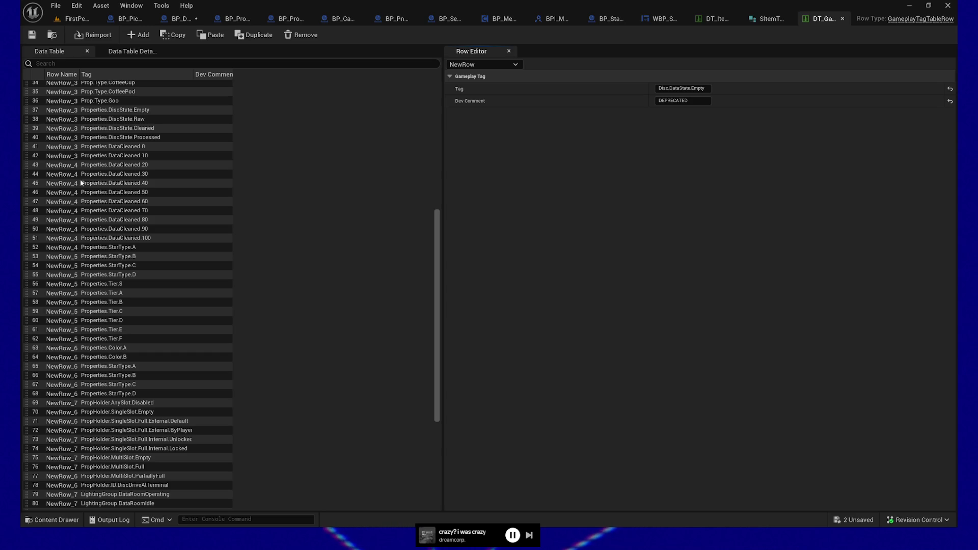
Step: Review the Properties.DataCleaned tag rows (100, 60, 50), then switch to the BP_DataDisc blueprint
left_click(134, 287)
left_click(150, 230)
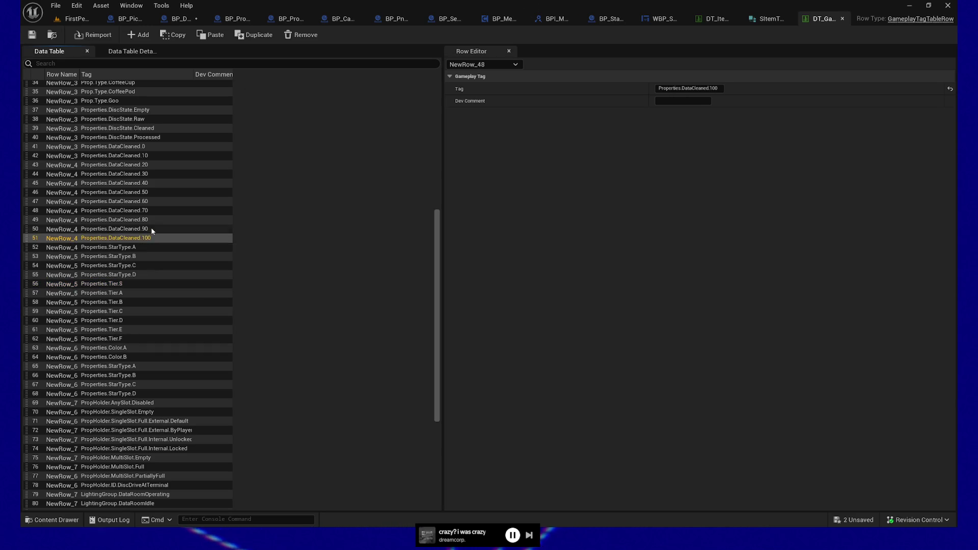
left_click(155, 210)
left_click(156, 201)
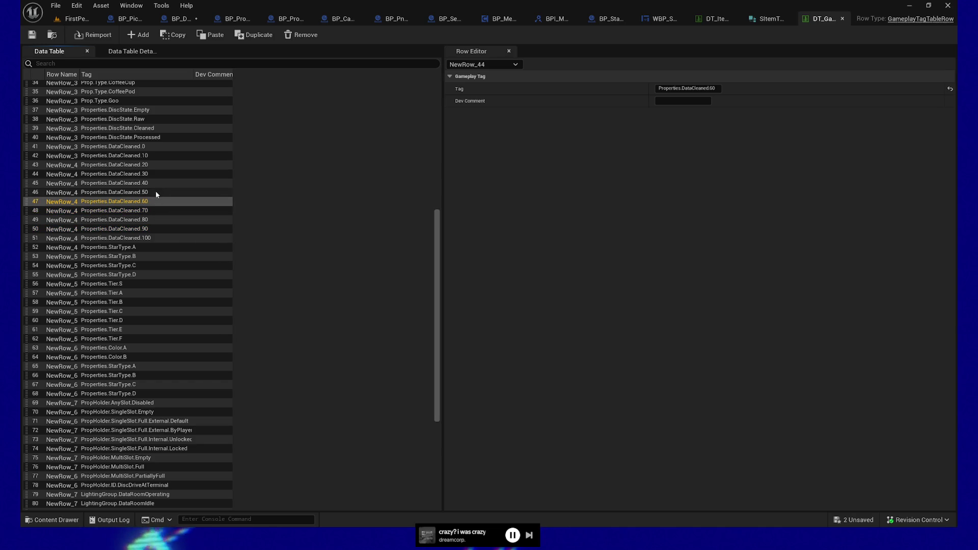
left_click(170, 192)
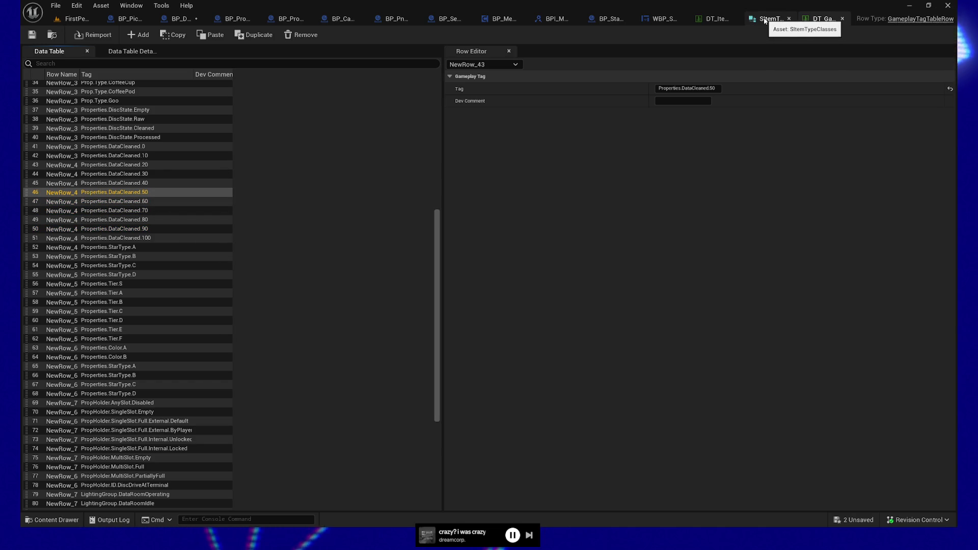
left_click(180, 19)
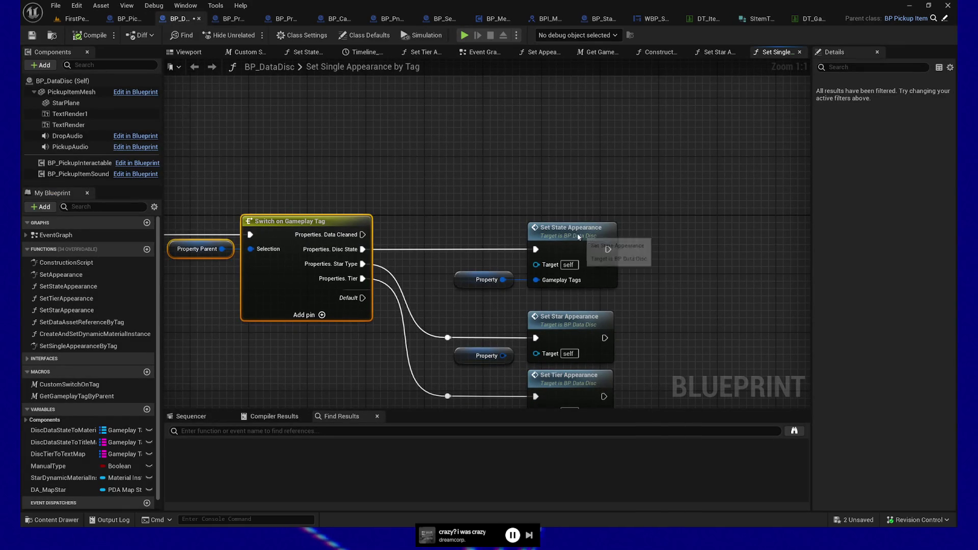
Step: Create a new blueprint function named SetDataBarAppearance
left_click(570, 229)
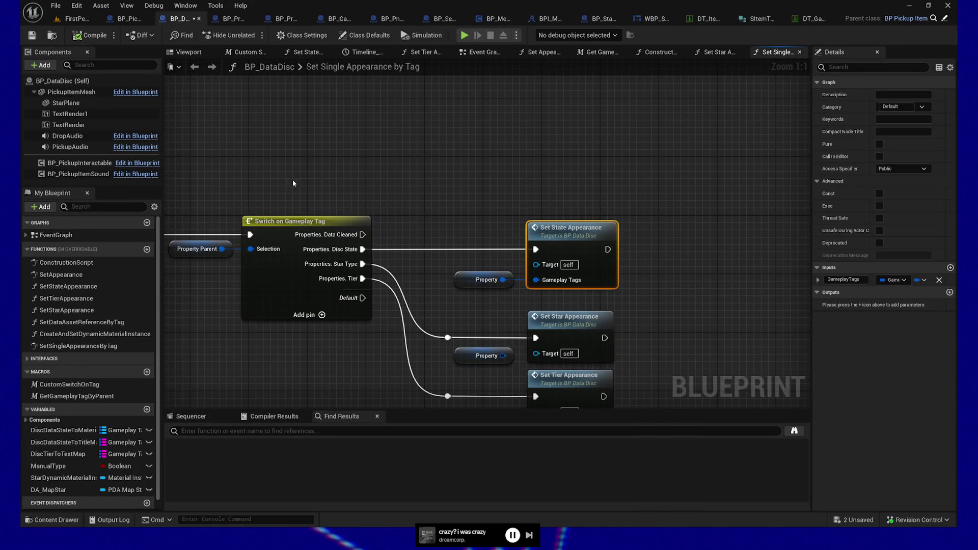
left_click(147, 249)
type("Set")
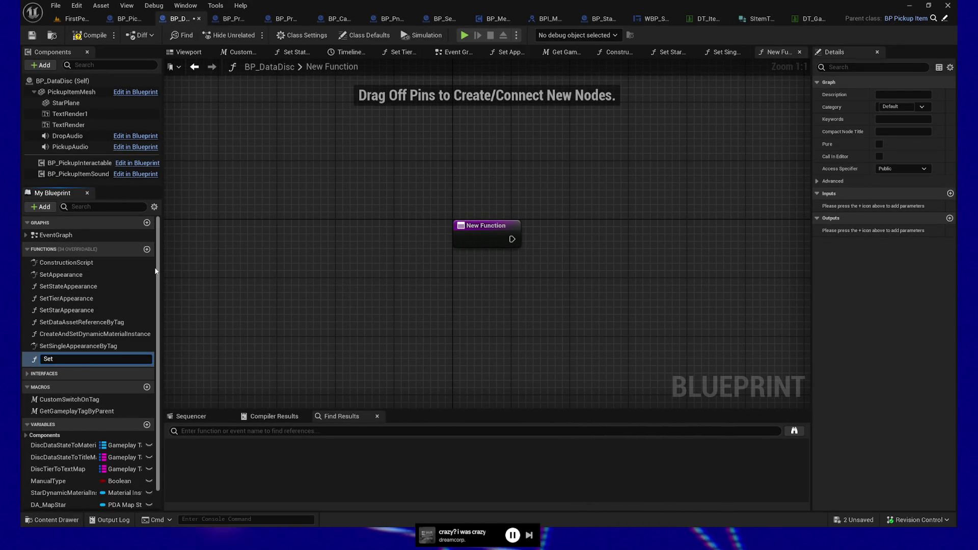
type("D")
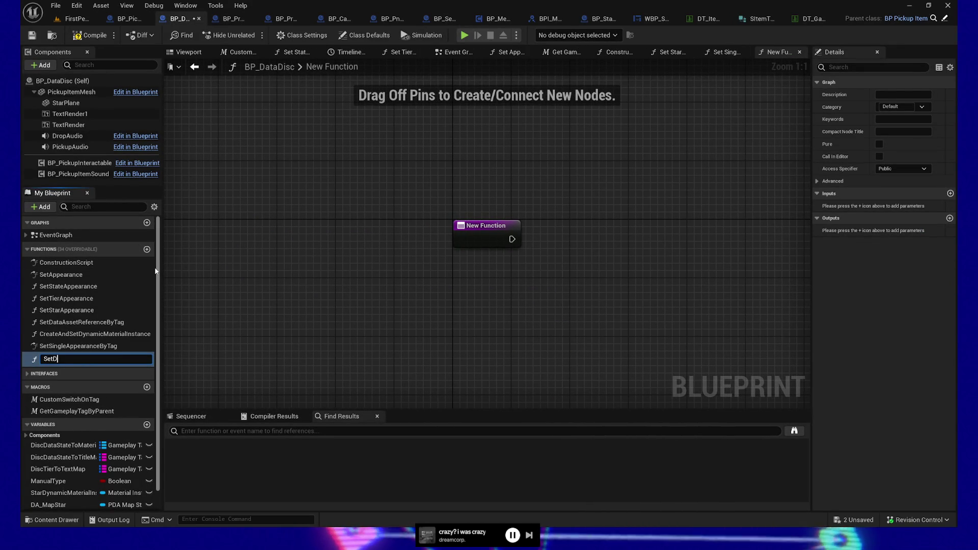
type("ataBar")
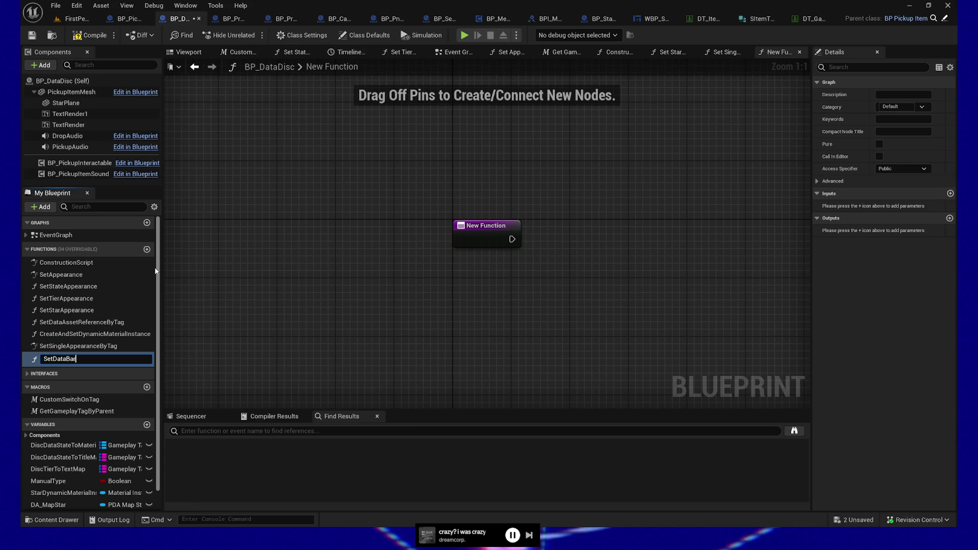
type("Appearance")
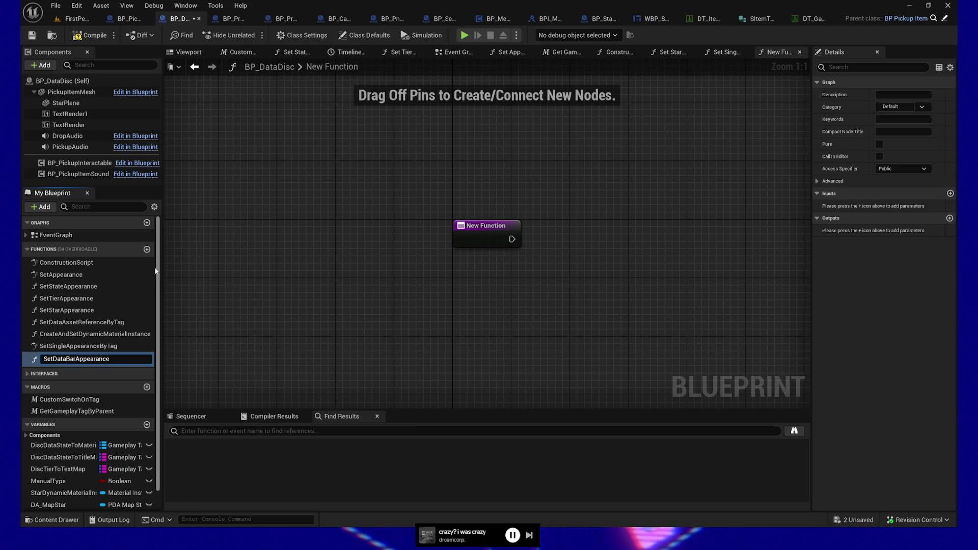
key("Return")
left_click_drag(66, 358, 65, 323)
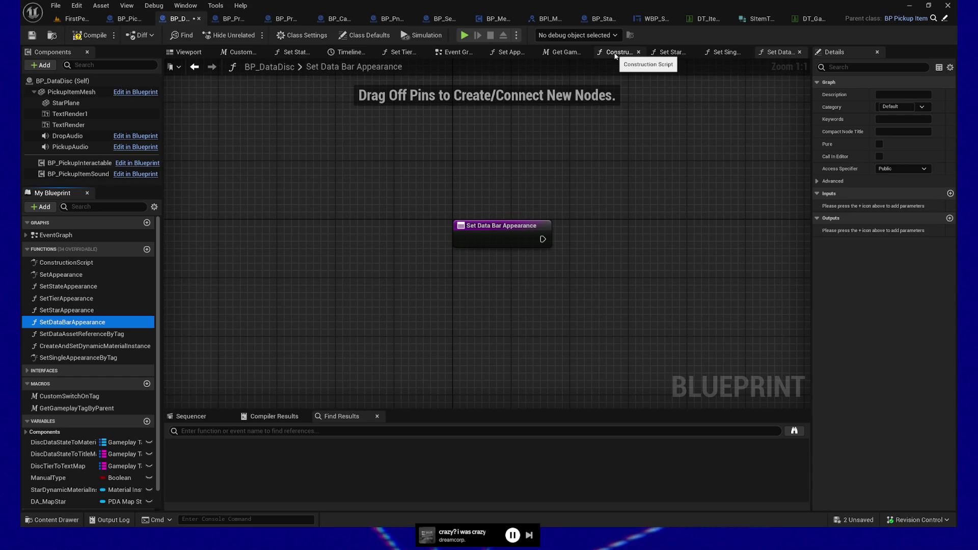
Step: Reorder the graph tabs so Set State Appearance and Set Single Appearance by Tag sit last
left_click(616, 52)
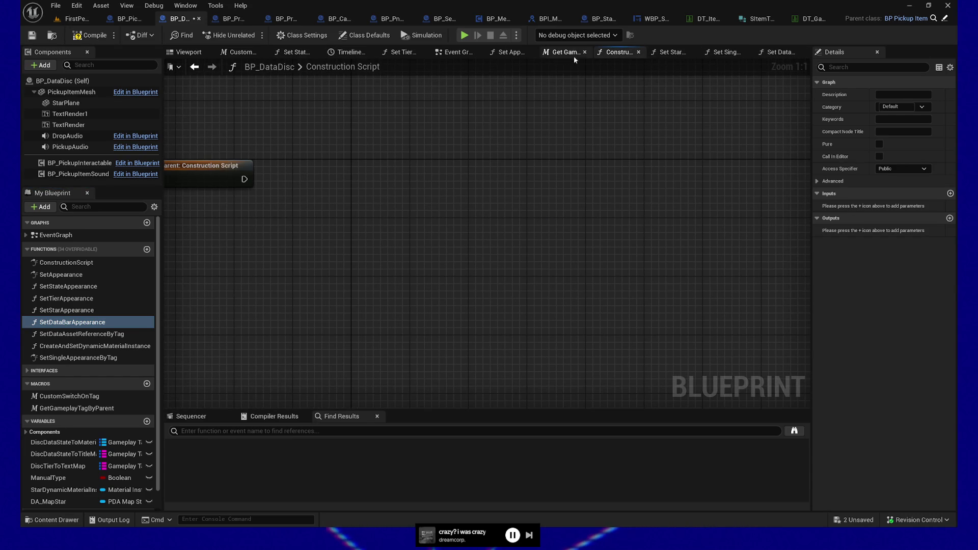
left_click(286, 55)
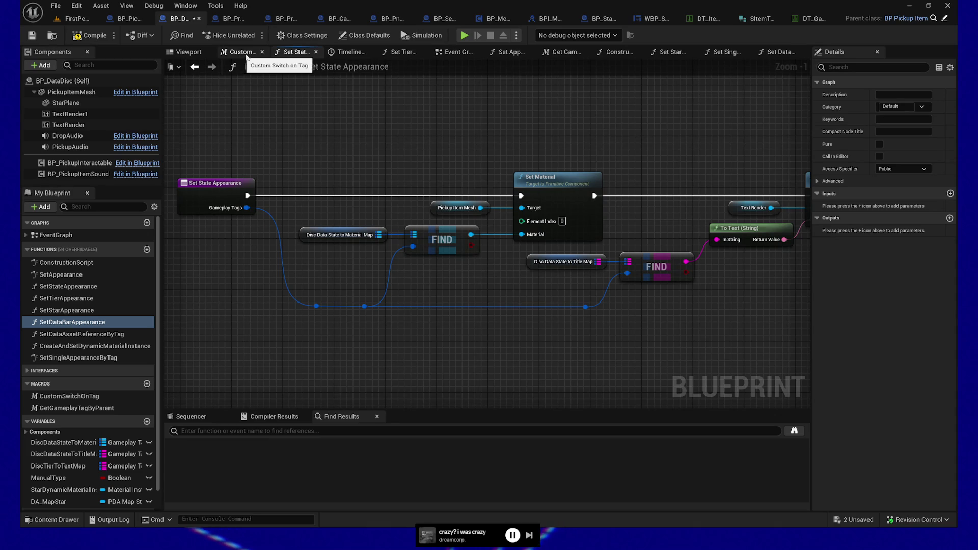
left_click_drag(298, 54, 759, 57)
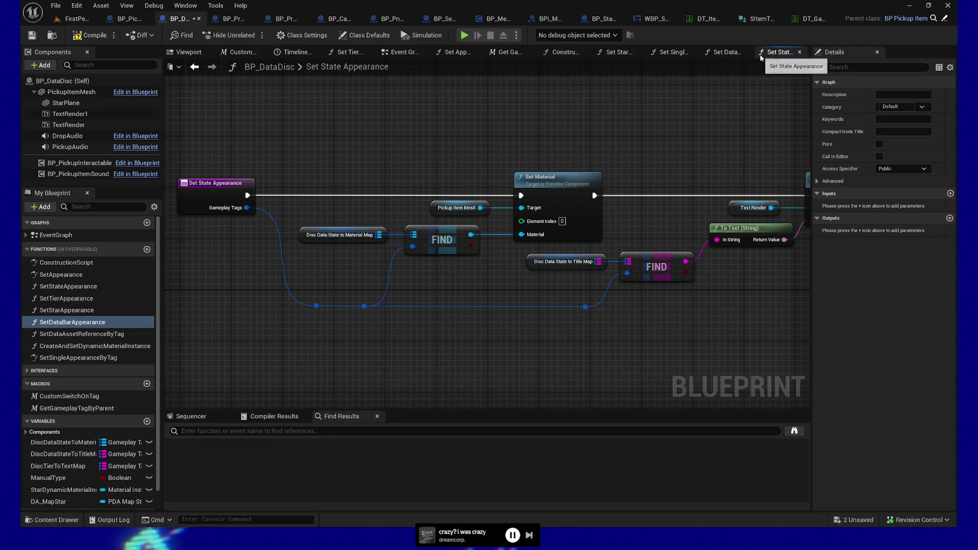
left_click(724, 53)
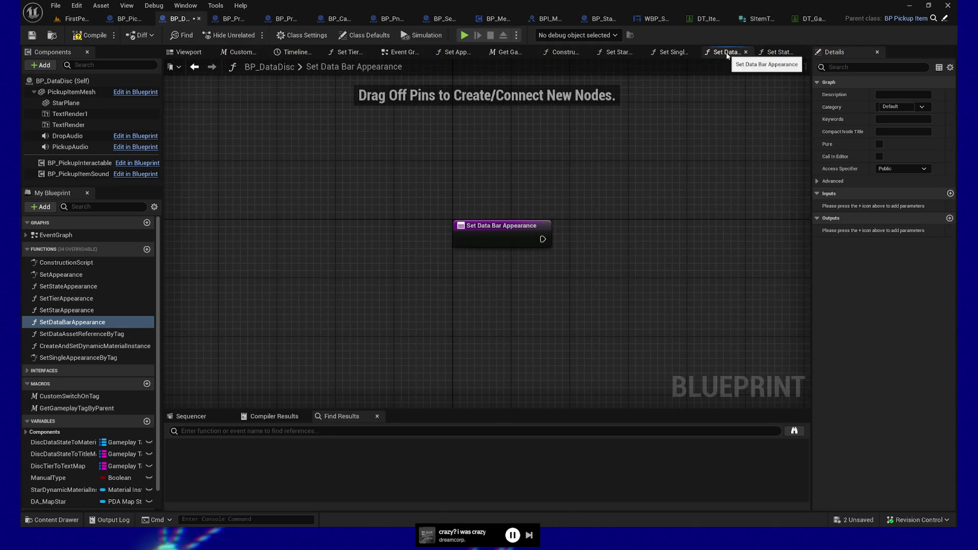
left_click(673, 54)
left_click_drag(673, 54, 763, 56)
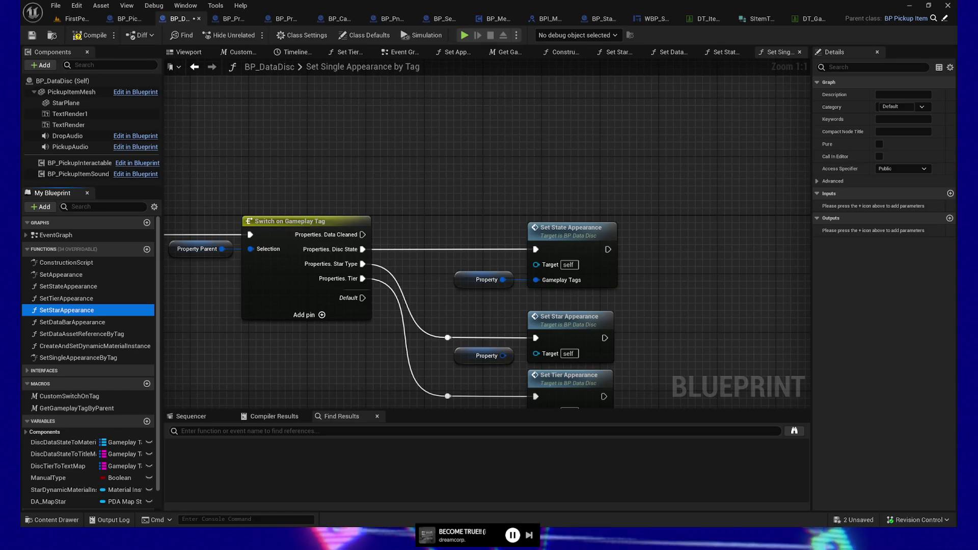
Step: Place a SetStarAppearance call in the graph and pan to the Switch on Gameplay Tag node
left_click_drag(69, 311, 71, 307)
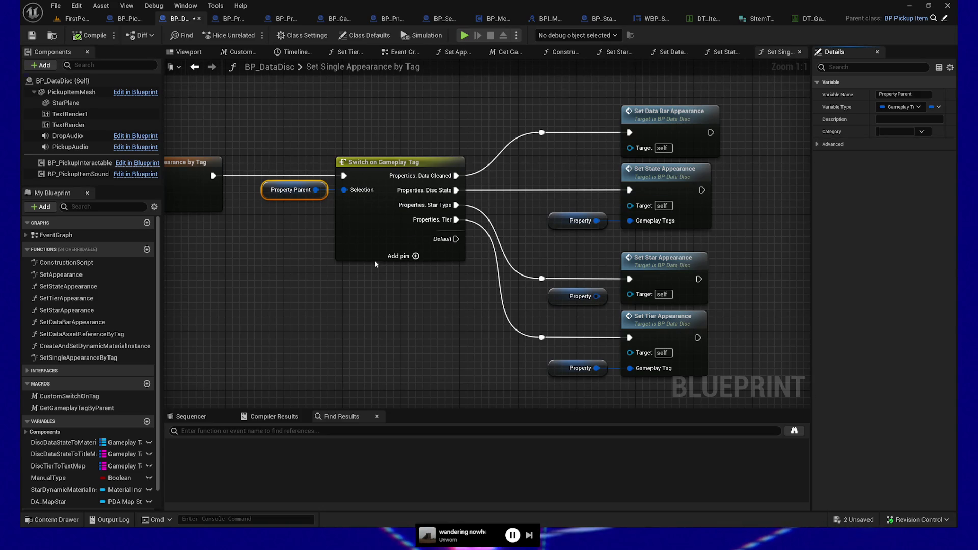
left_click_drag(508, 92, 452, 105)
left_click(319, 162)
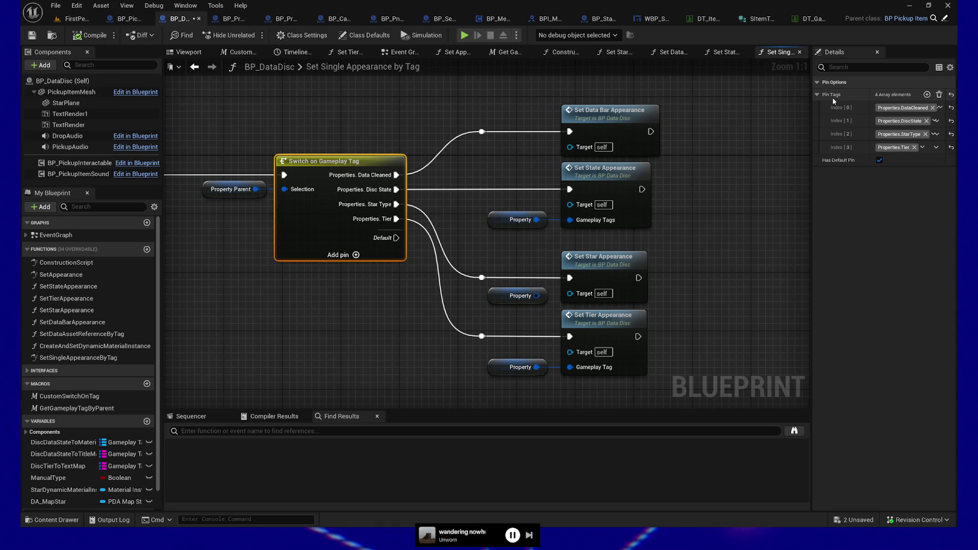
left_click_drag(449, 111, 441, 107)
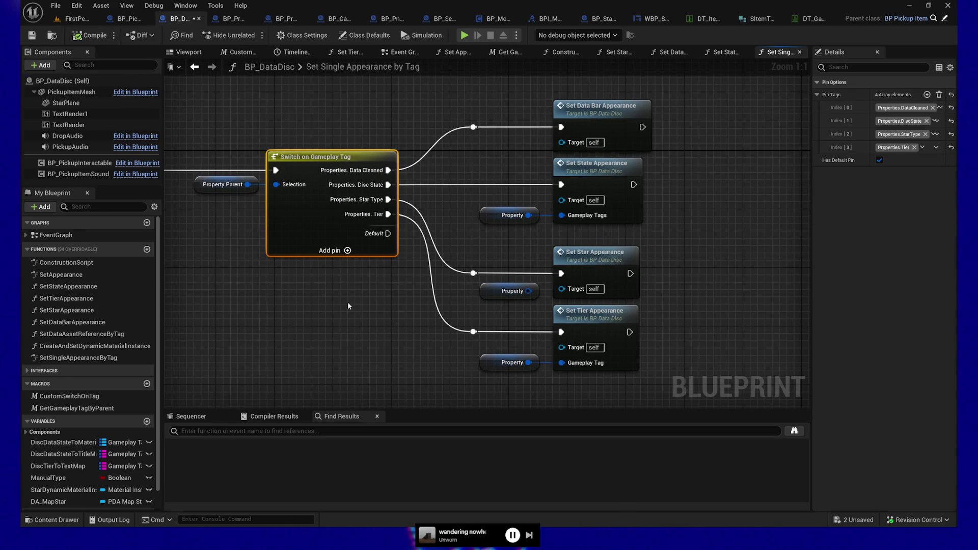
left_click_drag(341, 302, 321, 313)
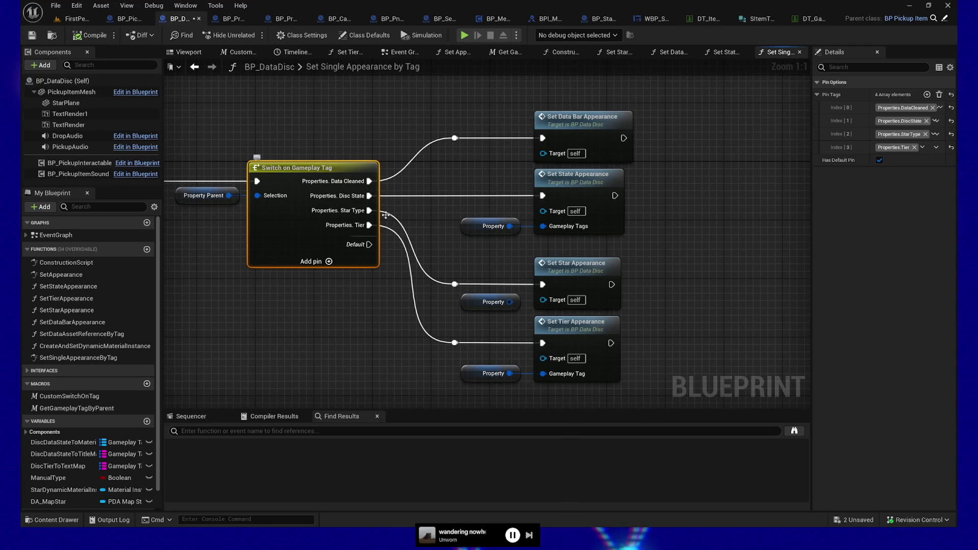
left_click_drag(337, 316, 286, 298)
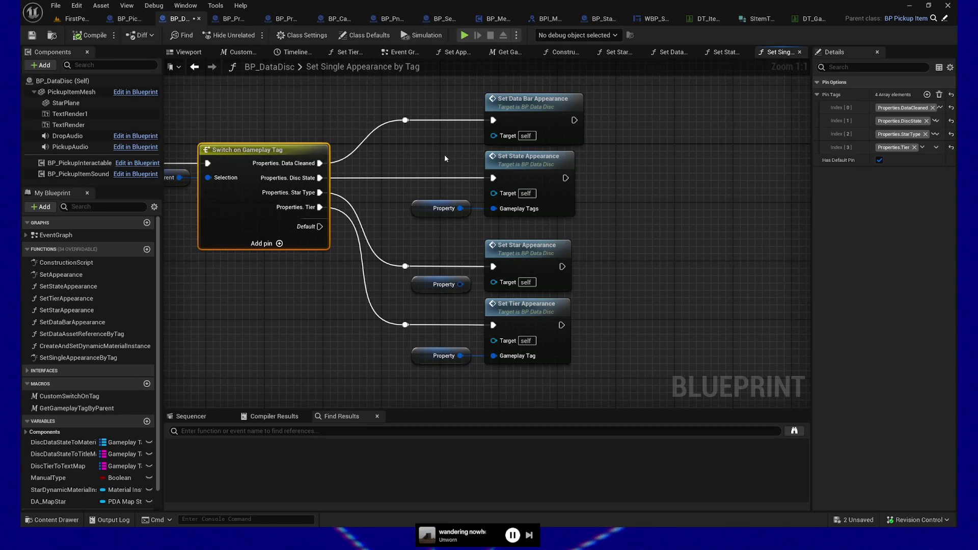
left_click(441, 208)
left_click_drag(386, 223, 449, 233)
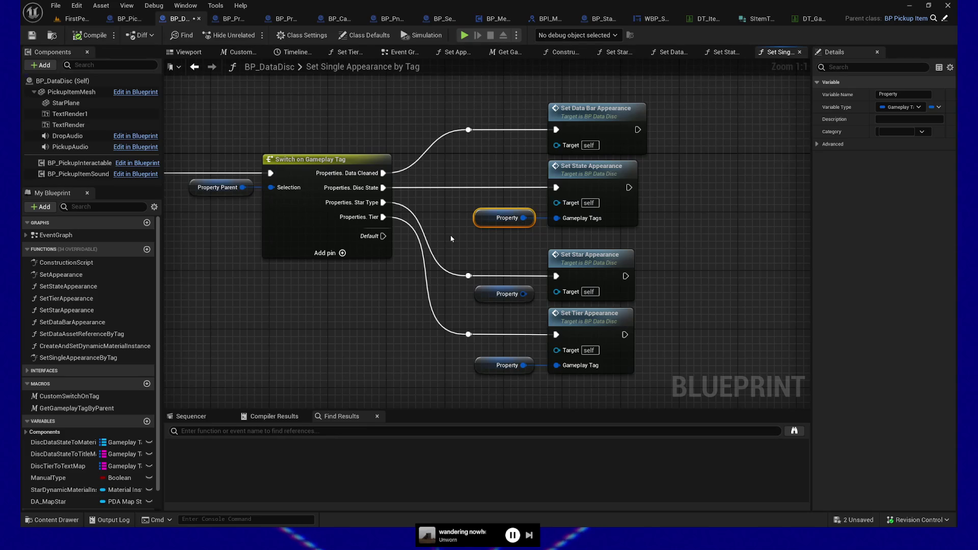
Step: Duplicate Set Data Bar Appearance and wire it after Set State Appearance's exec output
left_click(595, 127)
key("ctrl+c")
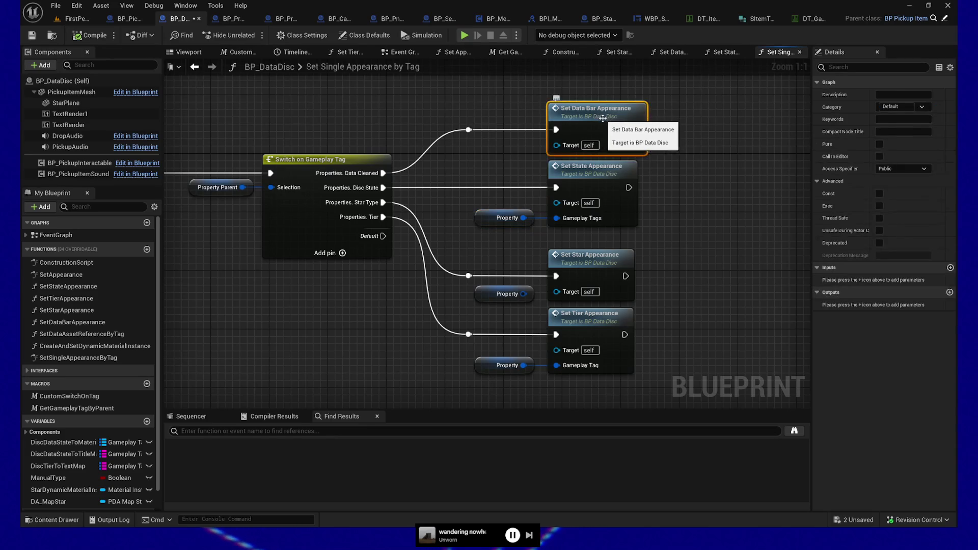
key("ctrl+v")
mouse_move(630, 188)
left_mouse_down()
mouse_move(727, 197)
mouse_move(733, 188)
left_mouse_up()
Step: Select Set State Appearance and the Tier call with its knot and Property node
left_click(510, 173, "ctrl")
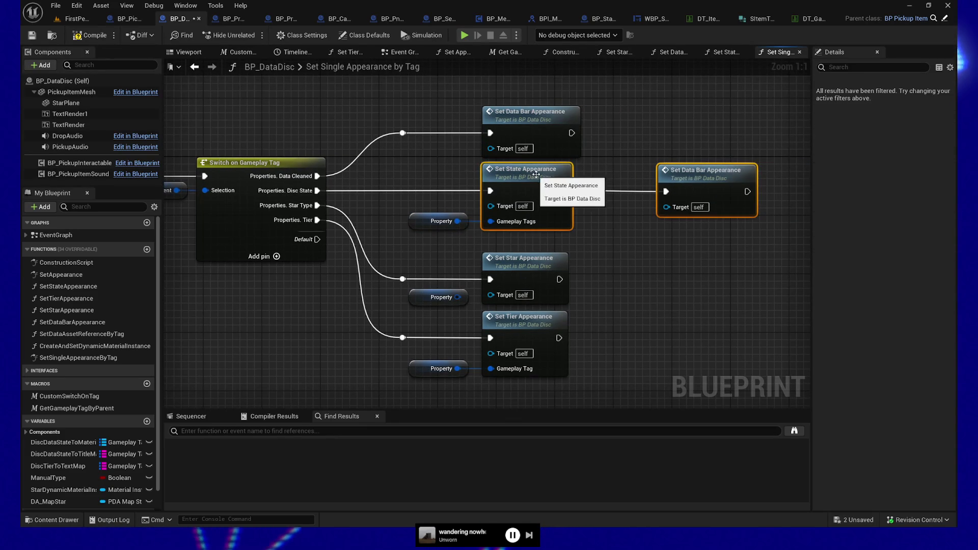
mouse_move(664, 246)
left_mouse_down()
mouse_move(623, 255)
mouse_move(622, 244)
left_mouse_up()
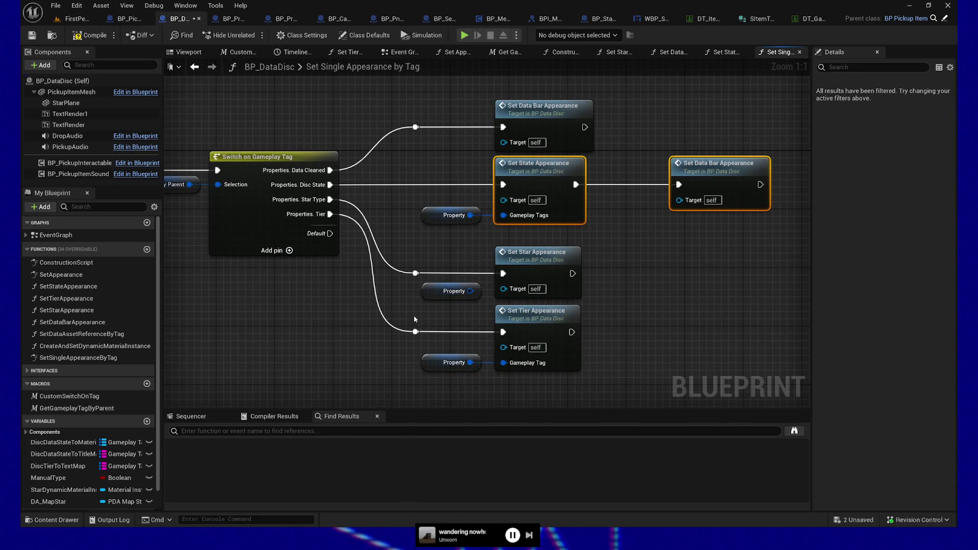
left_click_drag(415, 319, 563, 375)
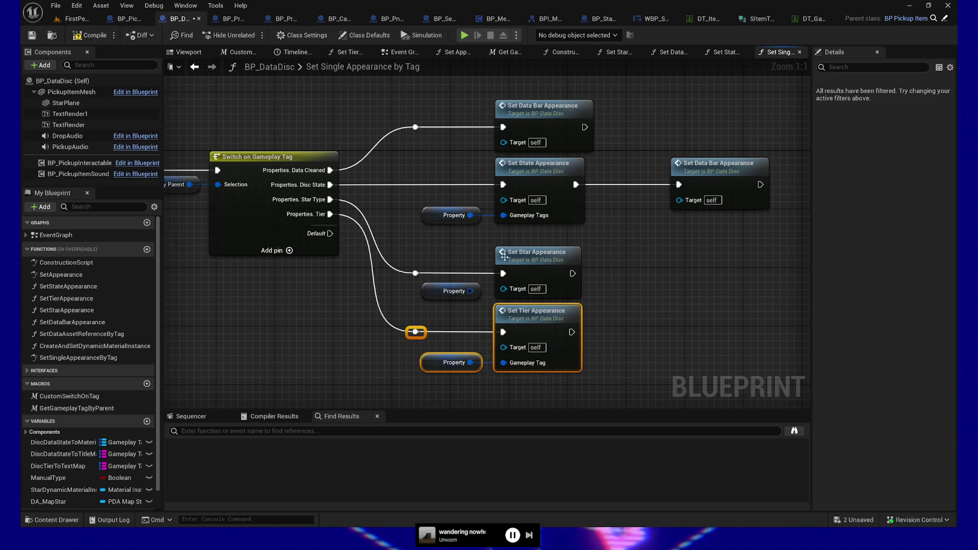
Step: Line up the Property node directly beneath Set Star Appearance
left_click_drag(403, 239, 586, 303)
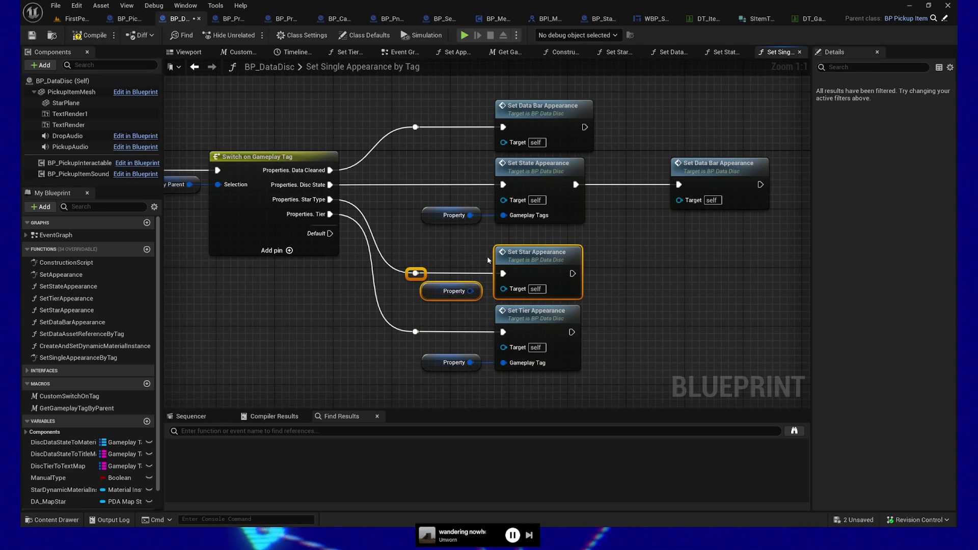
left_click(425, 288)
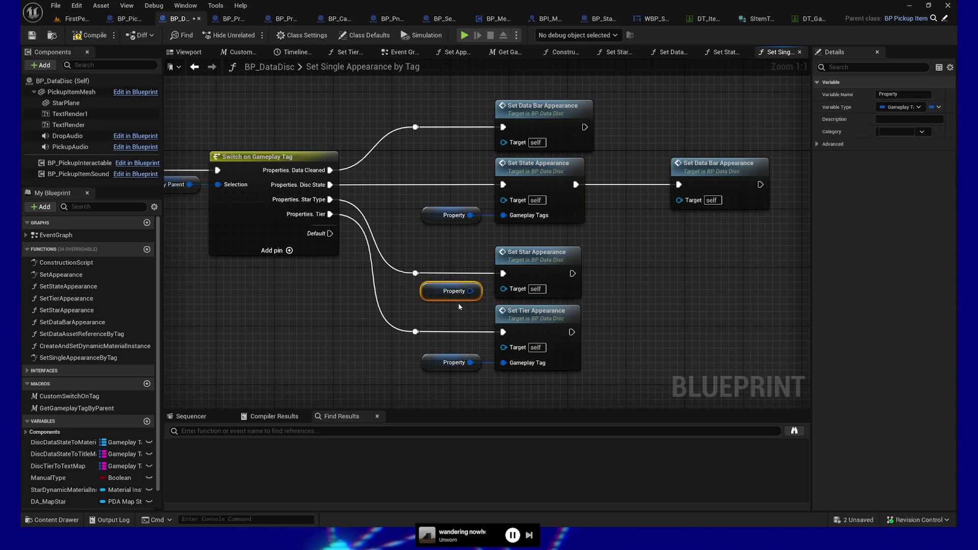
mouse_move(427, 294)
left_mouse_down()
mouse_move(464, 302)
mouse_move(436, 294)
mouse_move(428, 148)
left_mouse_up()
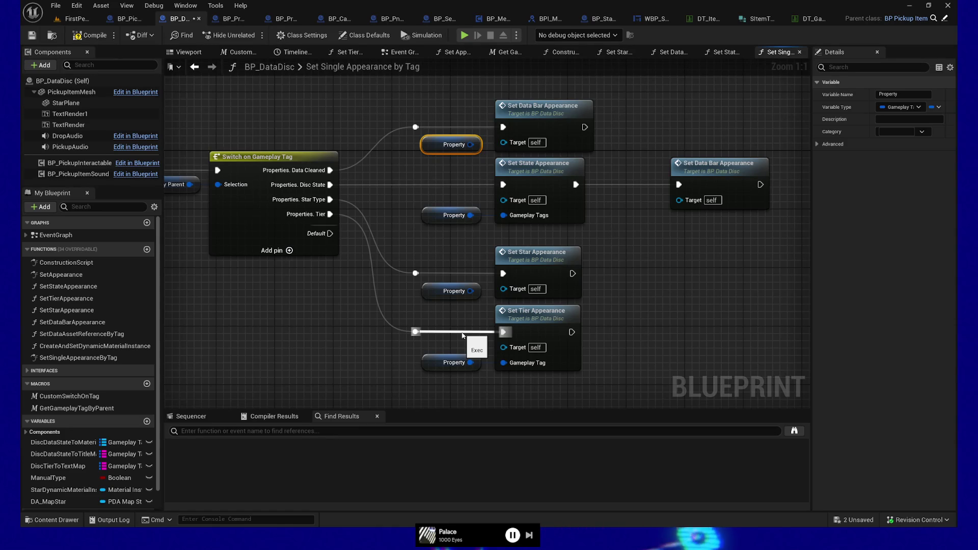
left_click_drag(673, 299, 656, 298)
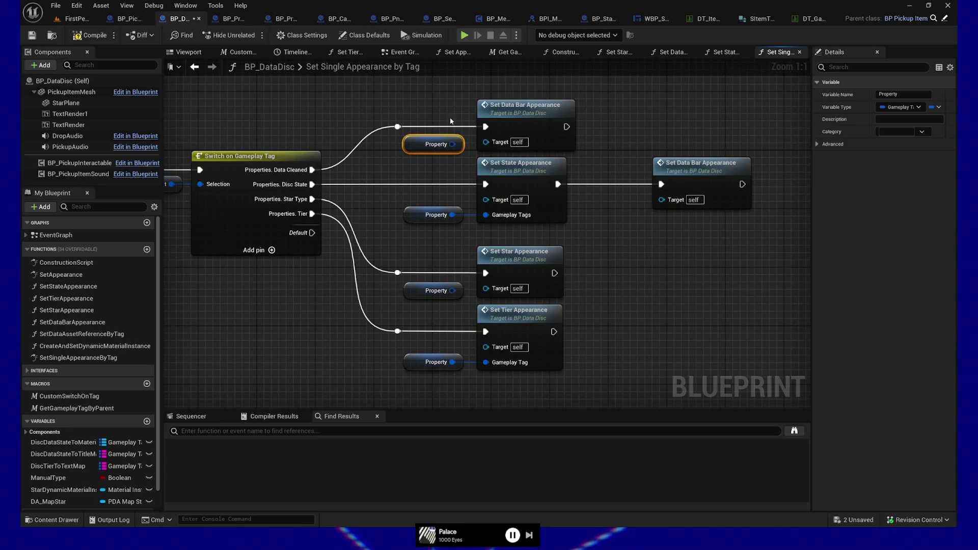
left_click_drag(427, 252, 487, 294)
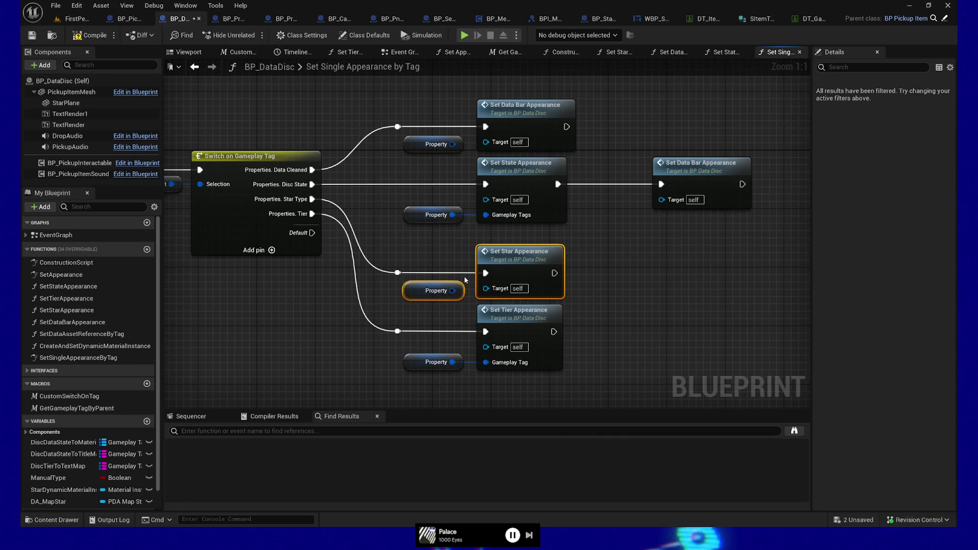
mouse_move(610, 303)
left_mouse_down()
mouse_move(597, 309)
mouse_move(595, 280)
left_mouse_up()
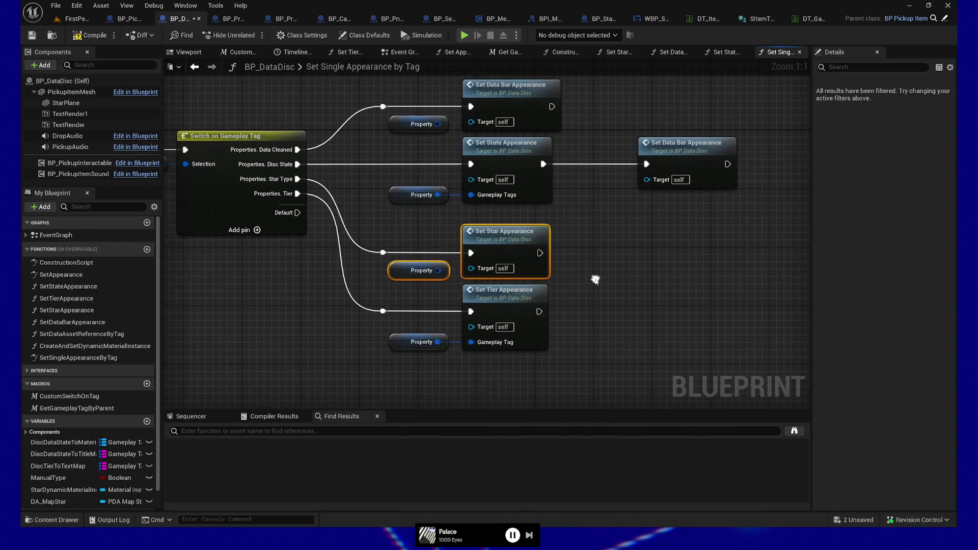
left_click_drag(390, 144, 482, 203)
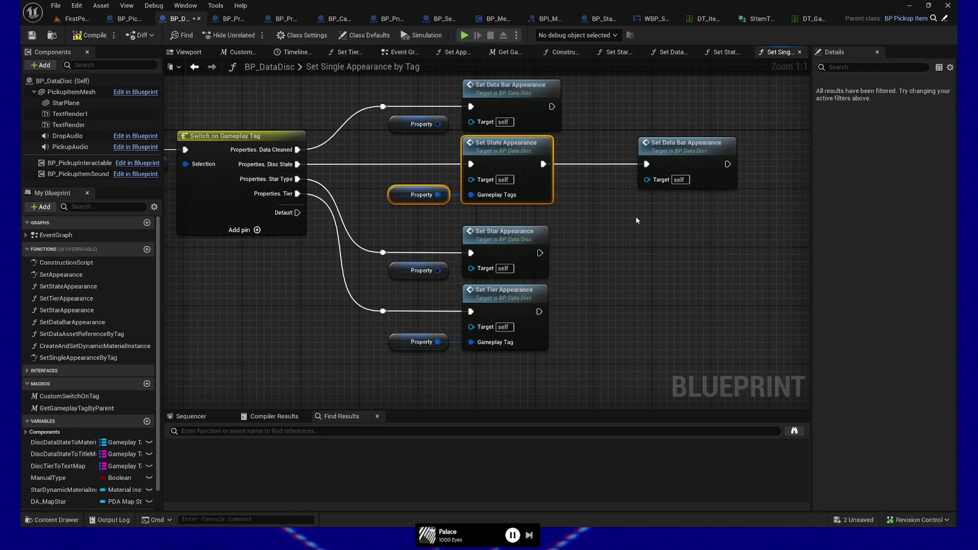
left_click_drag(405, 148, 493, 201)
mouse_move(423, 154)
left_mouse_down()
mouse_move(449, 199)
mouse_move(510, 213)
left_mouse_up()
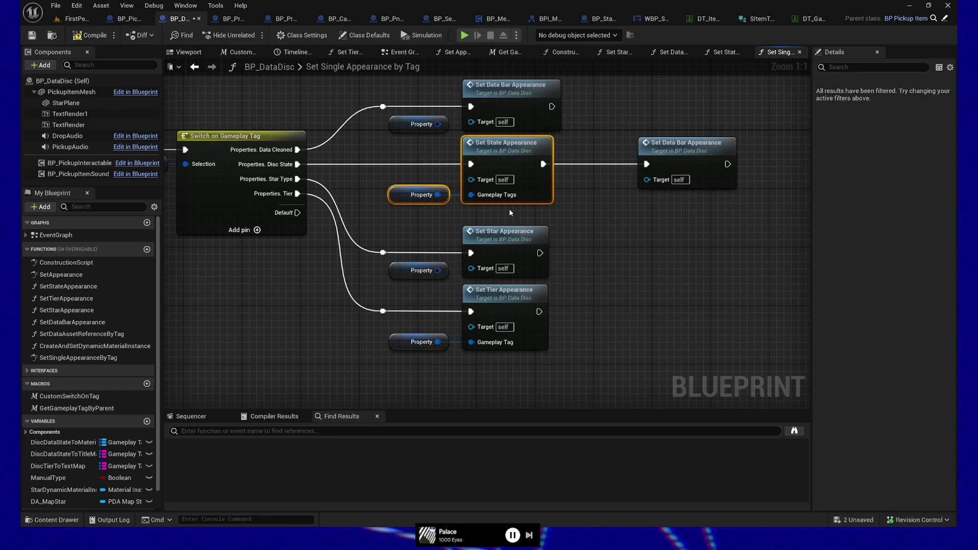
left_click_drag(599, 117, 737, 216)
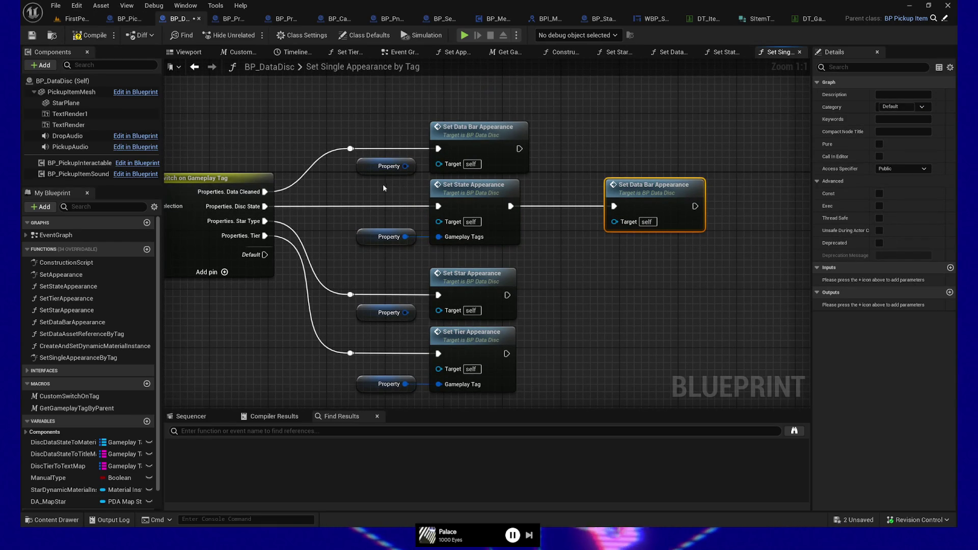
Step: Select Set State Appearance with its Property node, then pan around the tag switch graph
left_click_drag(383, 186, 496, 254)
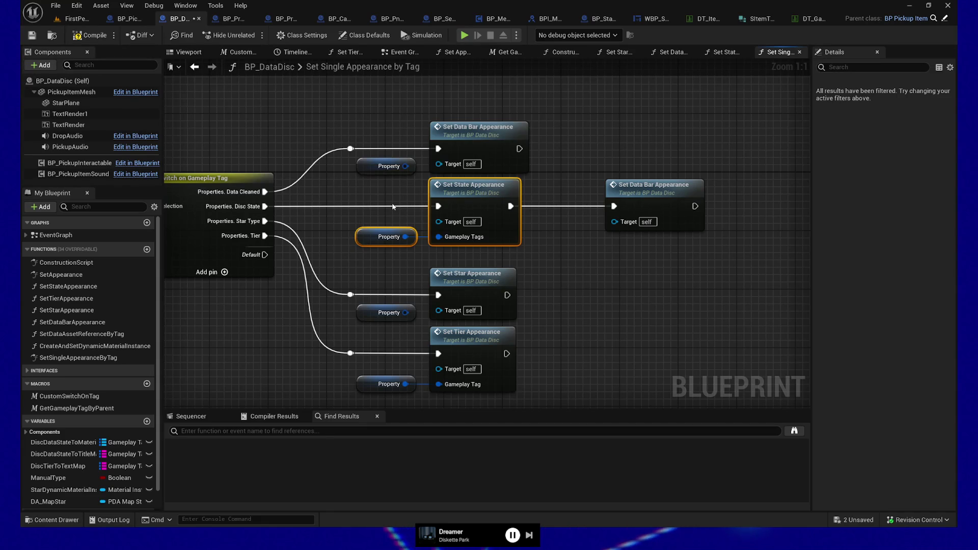
mouse_move(591, 200)
left_mouse_down()
mouse_move(559, 284)
mouse_move(563, 240)
mouse_move(388, 215)
left_mouse_up()
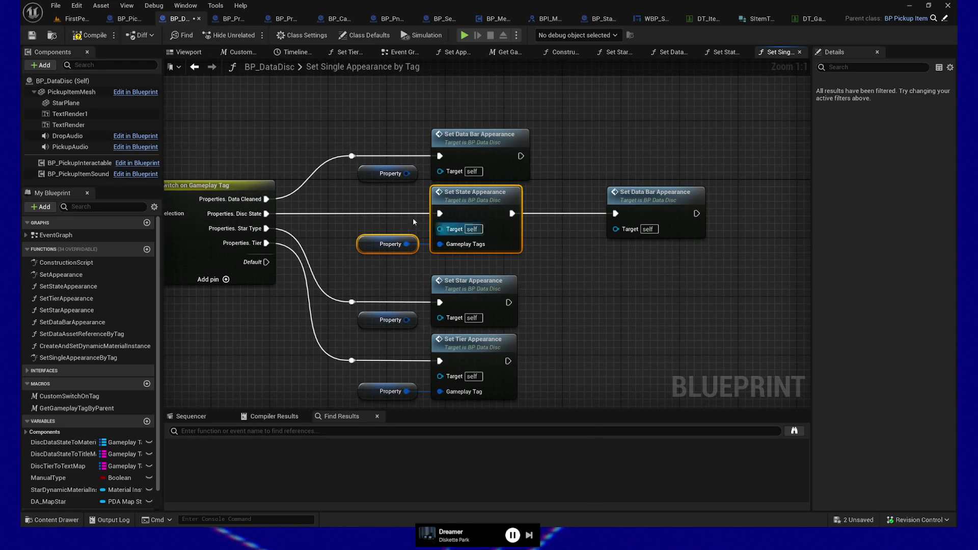
left_click(491, 256)
mouse_move(554, 252)
left_mouse_down()
mouse_move(547, 229)
mouse_move(553, 246)
left_mouse_up()
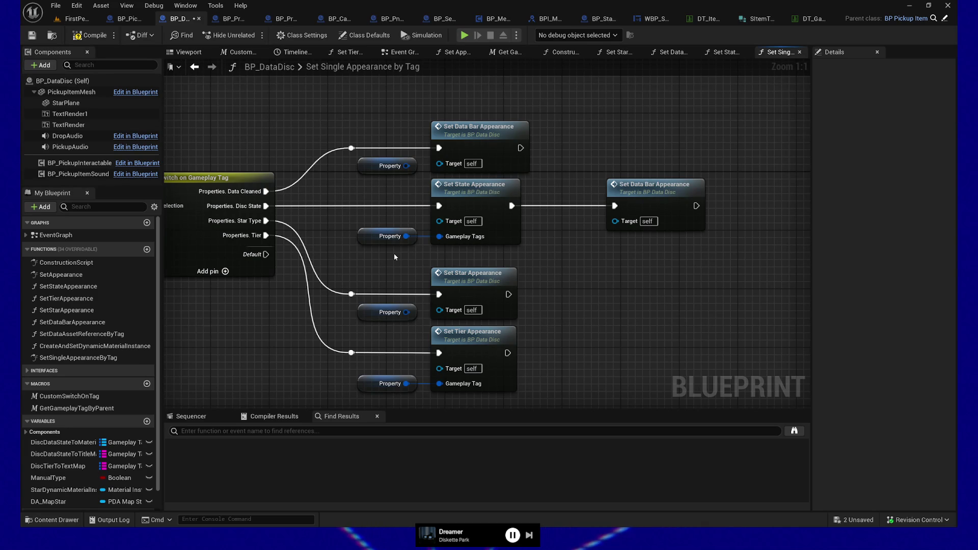
Step: Wrap all appearance nodes in a 'Subject to massive change' comment about reworking appearance calculation
mouse_move(564, 258)
left_mouse_down()
mouse_move(597, 227)
mouse_move(567, 241)
left_mouse_up()
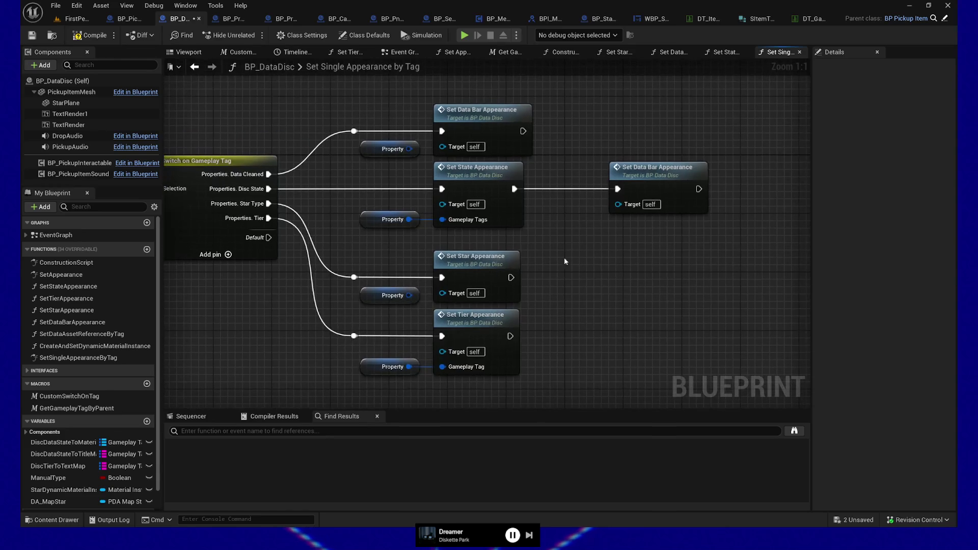
mouse_move(317, 94)
left_mouse_down()
mouse_move(644, 327)
mouse_move(657, 382)
left_mouse_up()
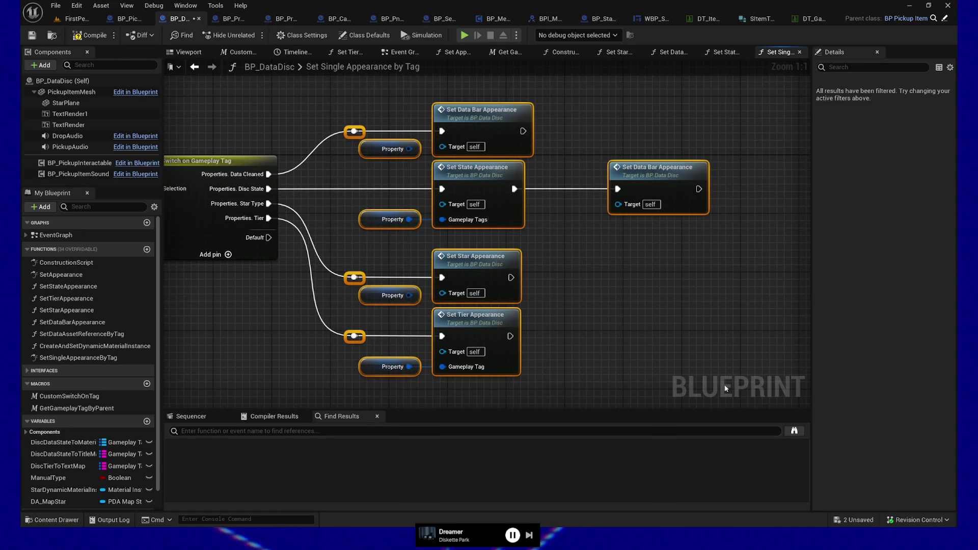
type("c")
type("S")
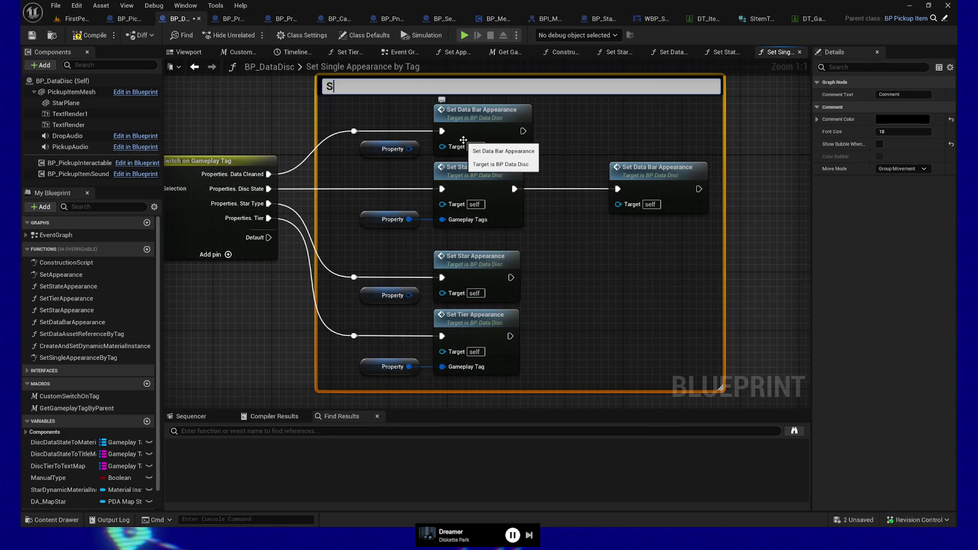
key("BackSpace")
key("BackSpace")
type("ubje")
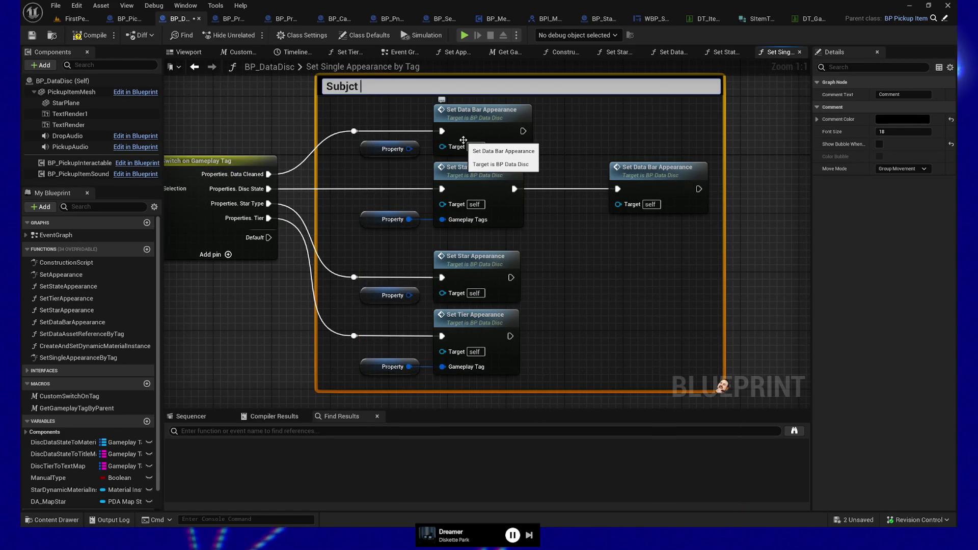
type("ct to")
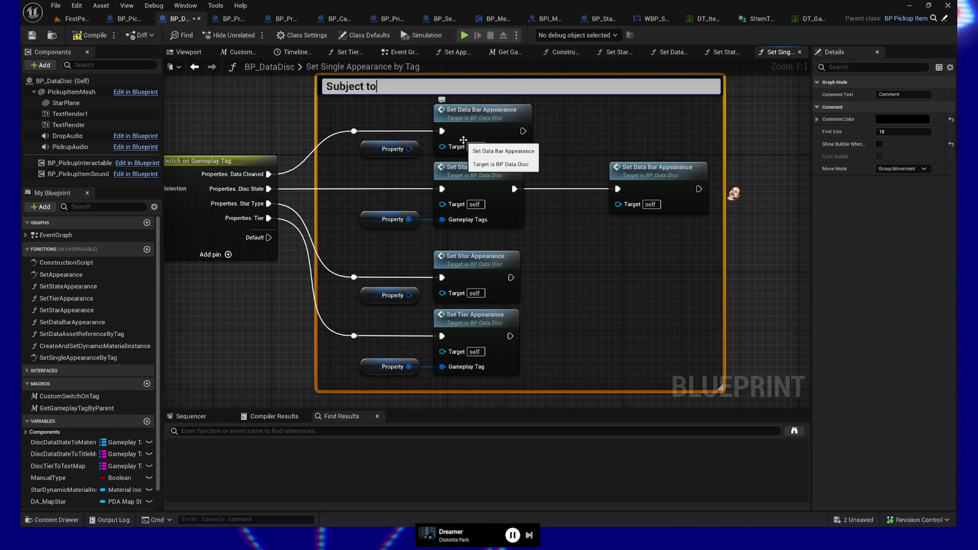
type(" massive change -- future")
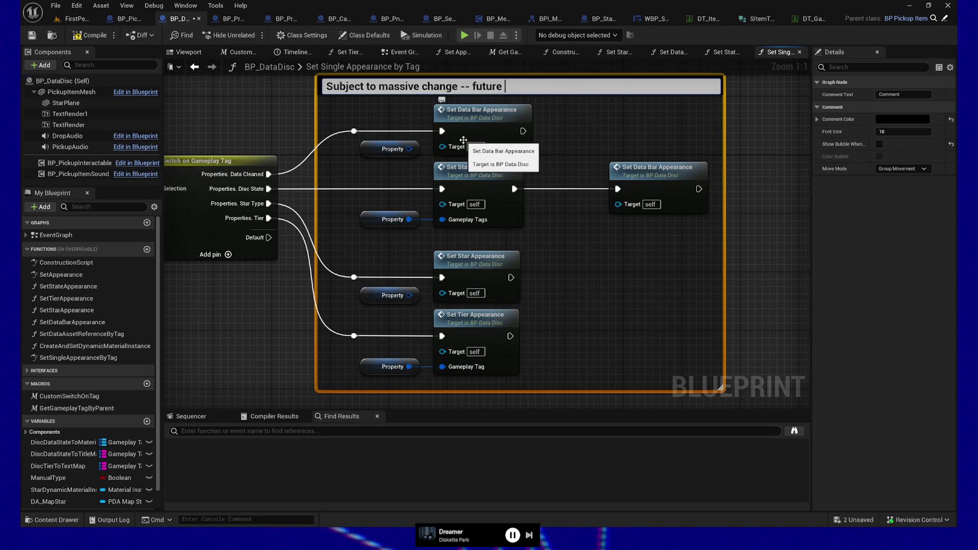
type("Stevie, feel fr")
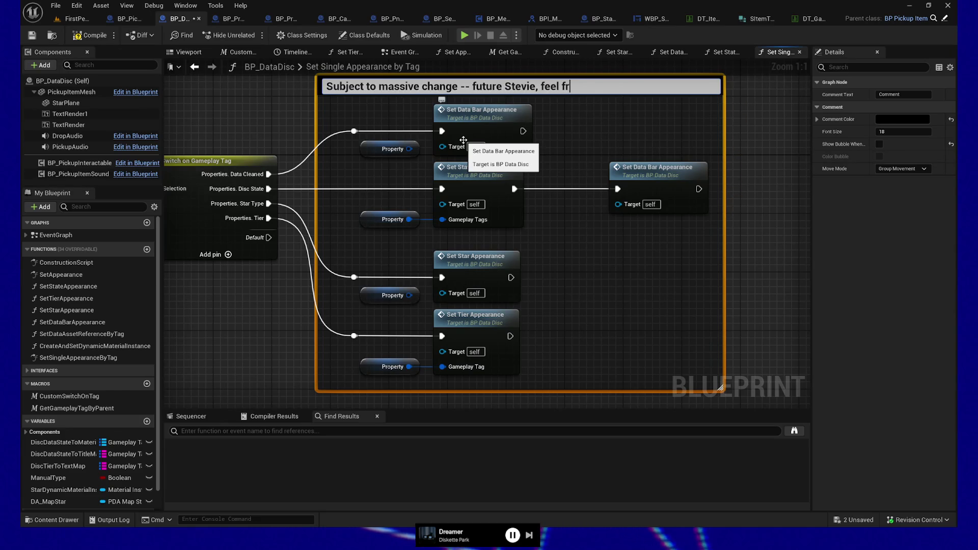
type("ee to rework")
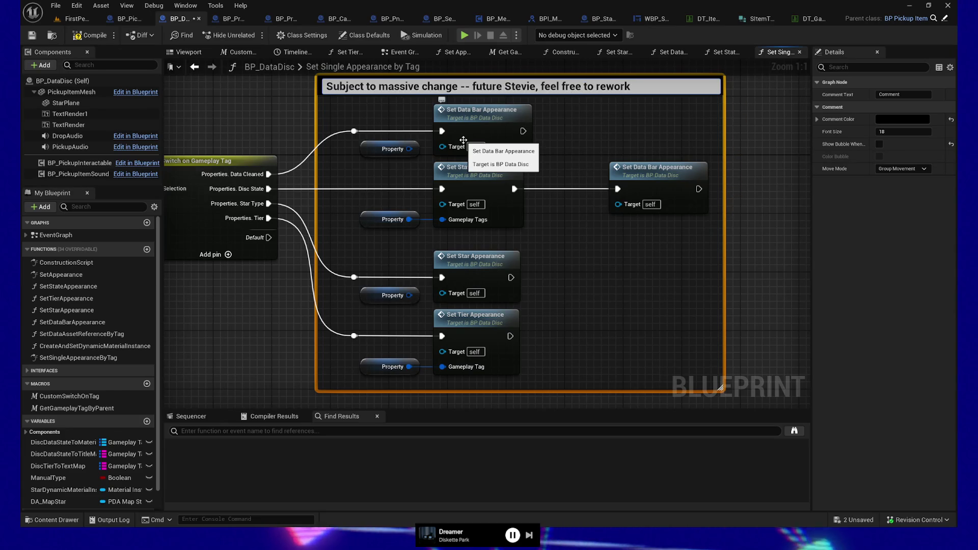
type(" how the ap")
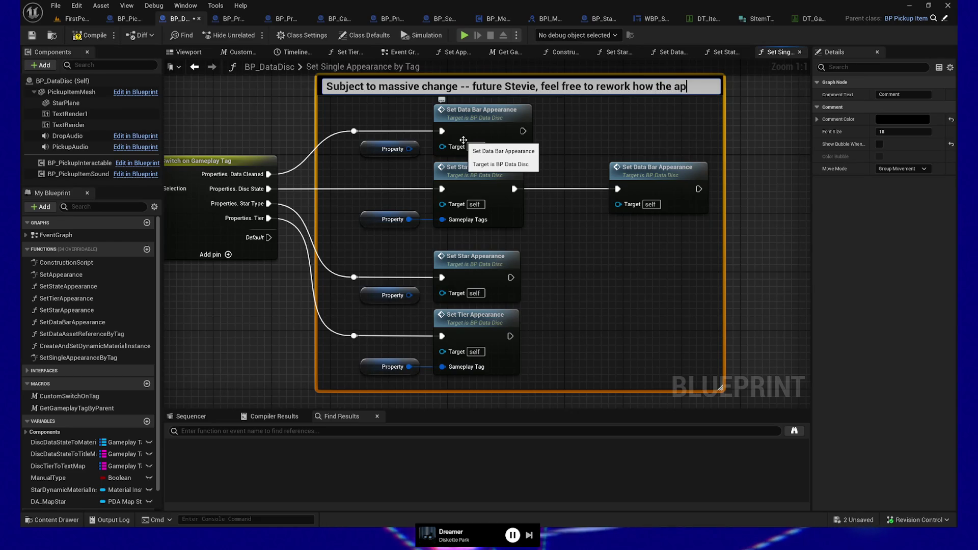
type("pearance is cal")
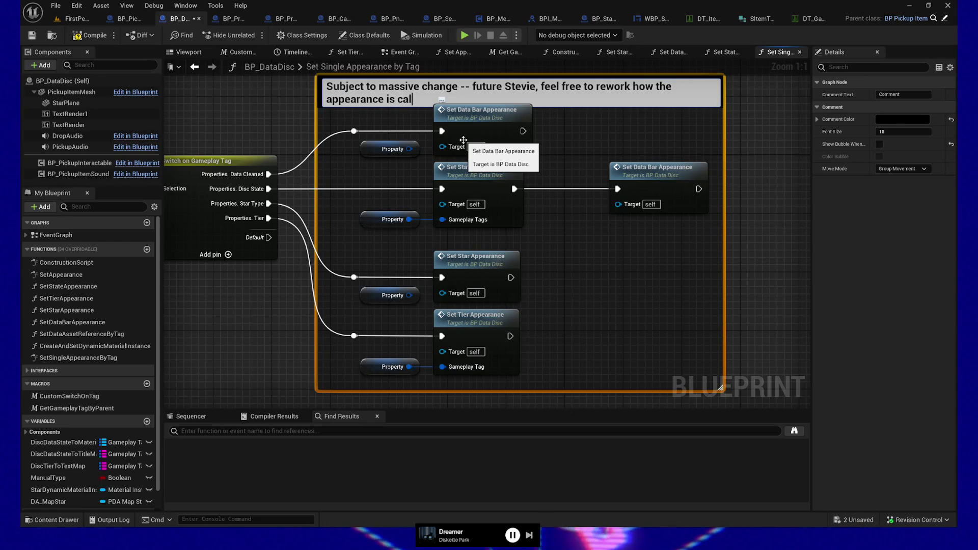
type("culated an")
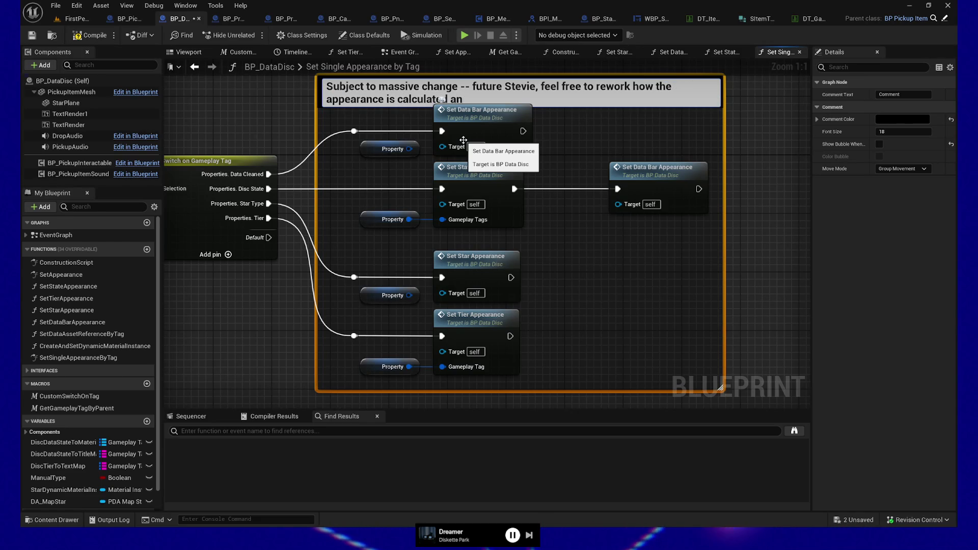
type("ed ")
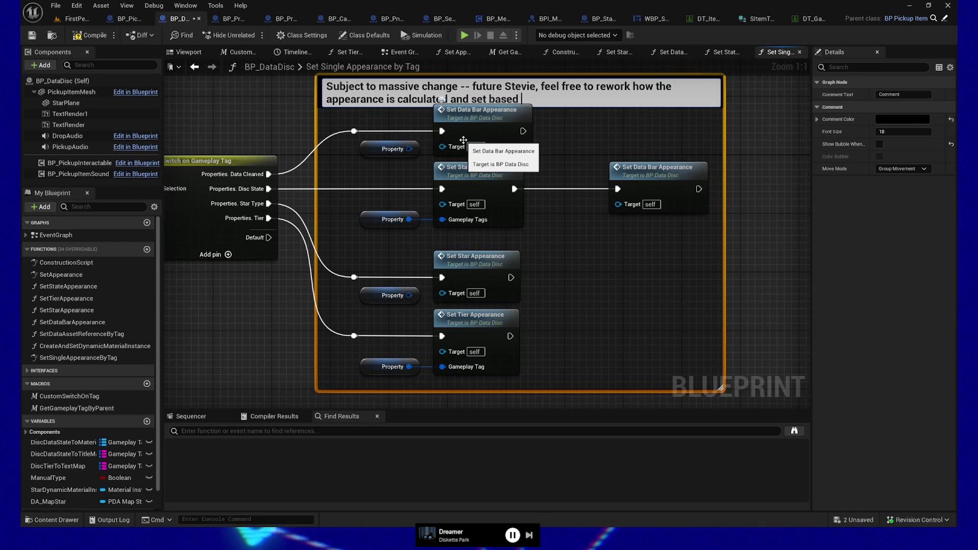
type("on the information yuo")
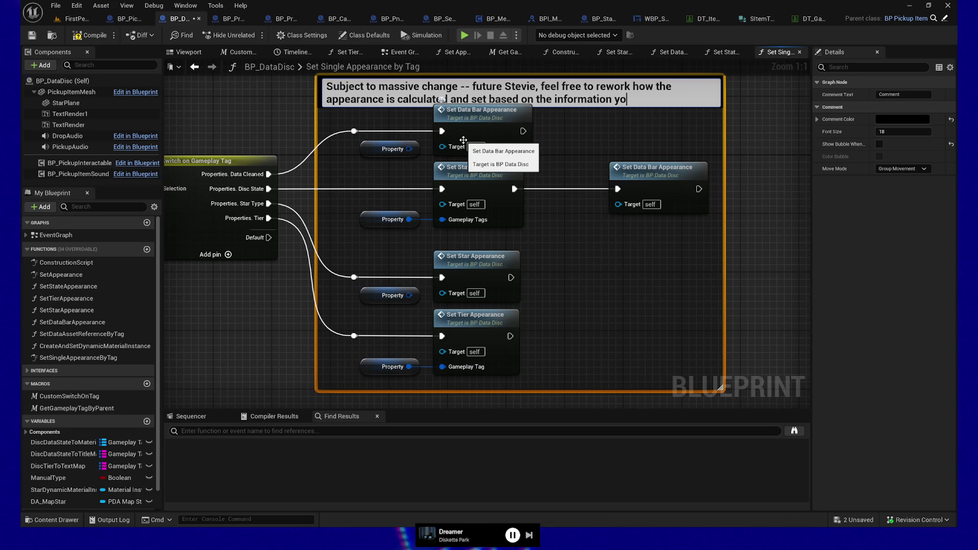
type("t I d")
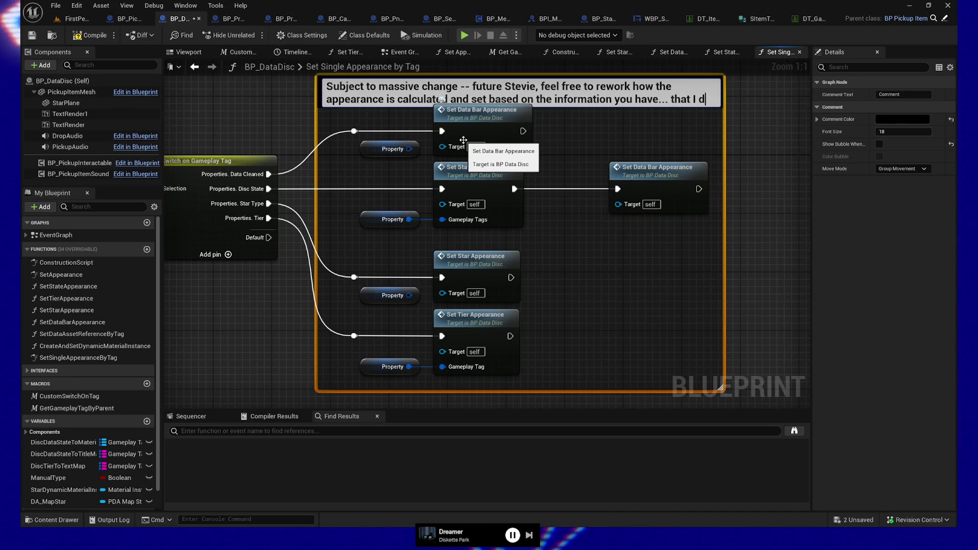
type("o not currently have.")
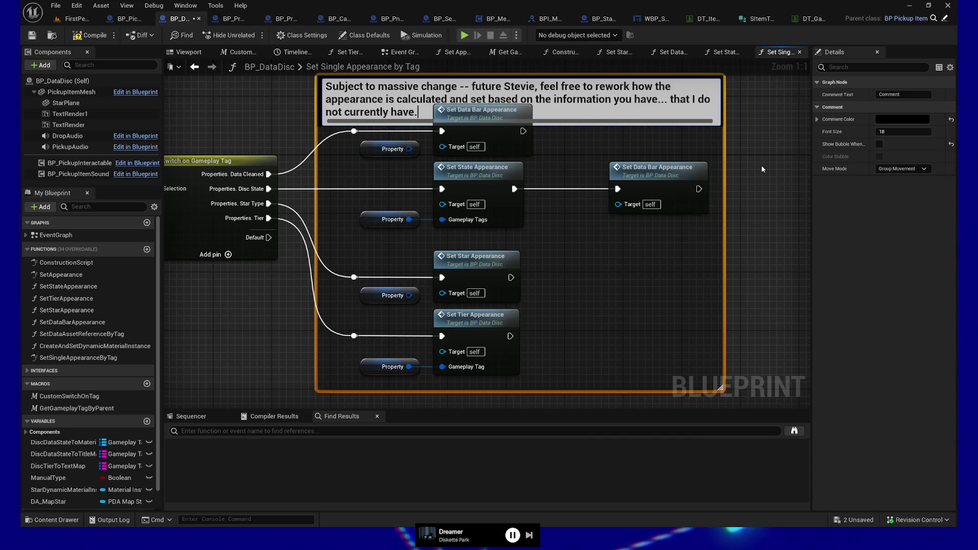
Step: Commit the comment text and stretch its box upward and downward around all appearance nodes
left_click(757, 138)
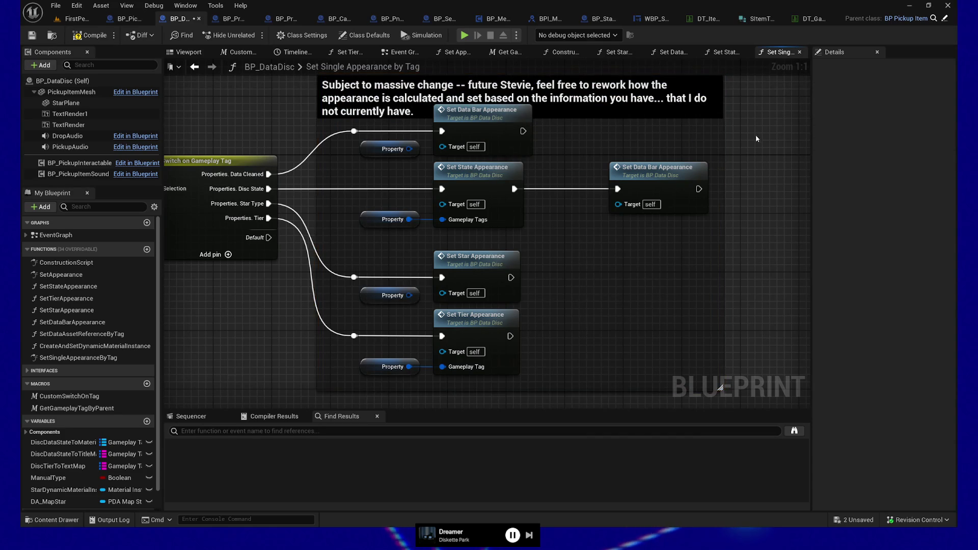
left_click(609, 118)
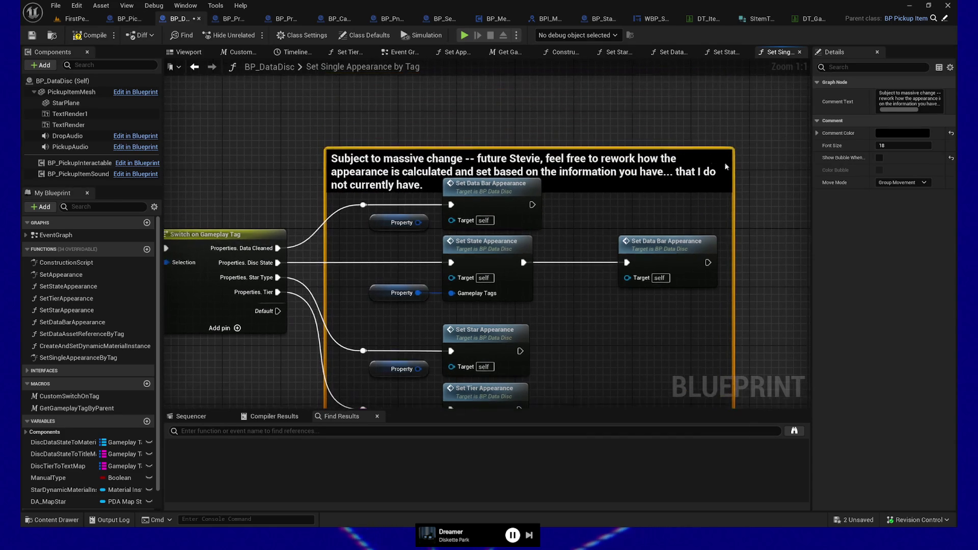
left_click_drag(689, 148, 697, 92)
scroll(568, 355, "down", 2)
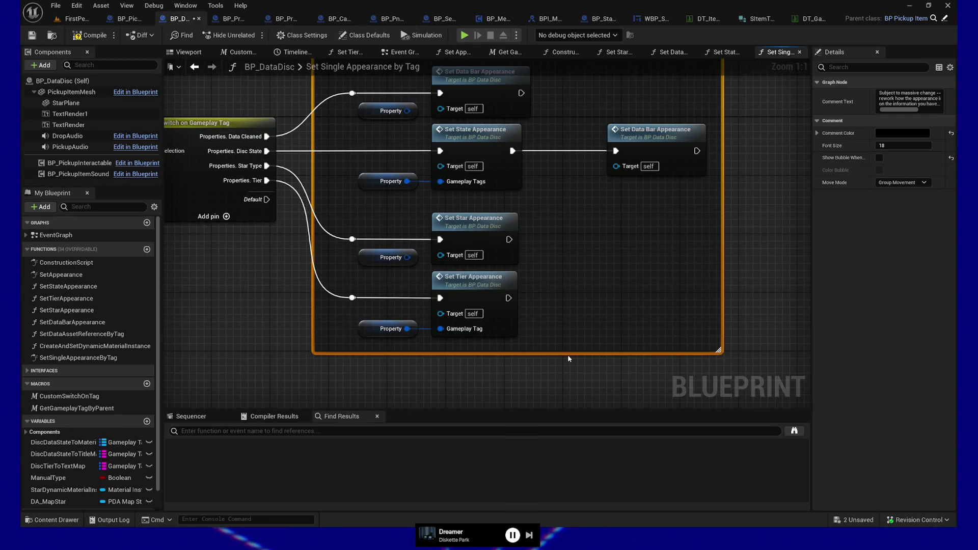
left_click_drag(568, 353, 568, 392)
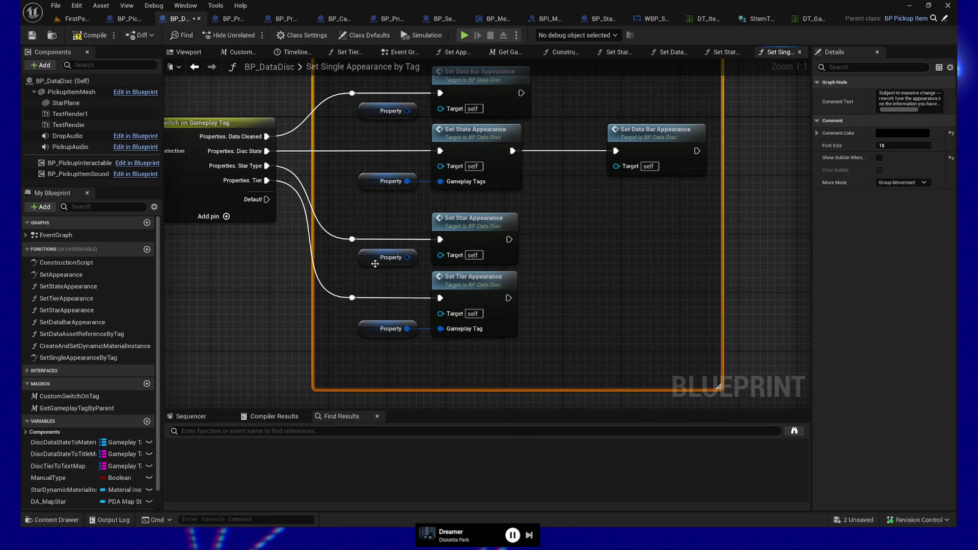
left_click_drag(615, 216, 613, 279)
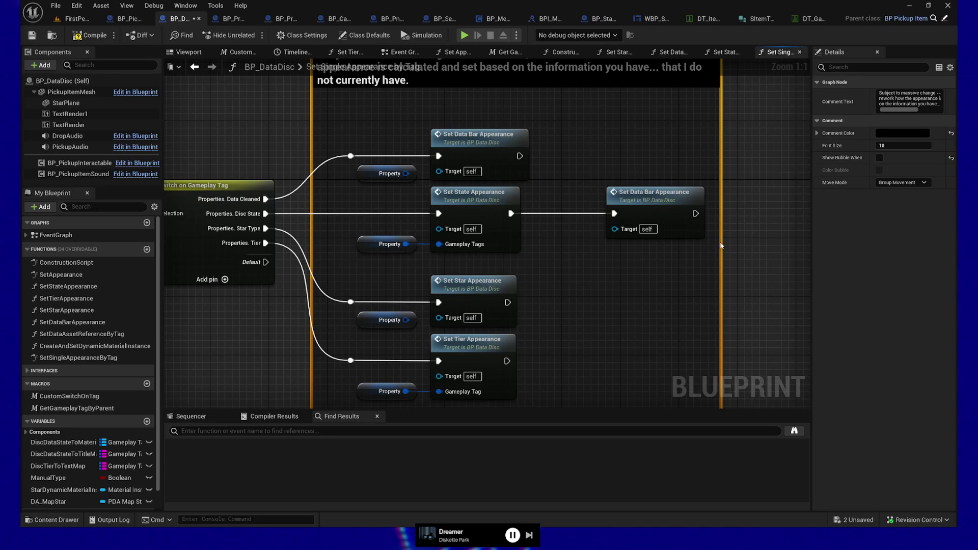
Step: Check the enclosed graph, then return to the level editor and pull the camera back
scroll(736, 313, "down", 2)
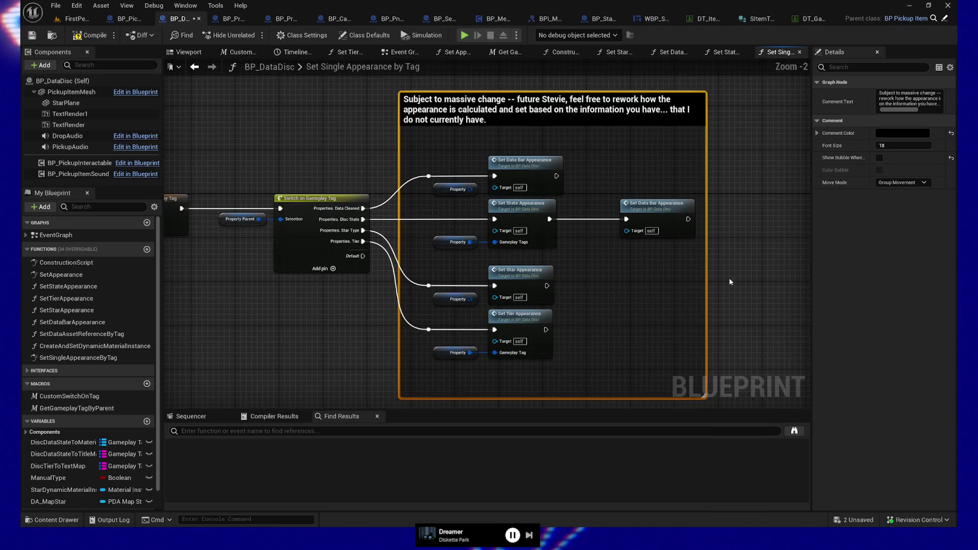
left_click_drag(702, 278, 695, 280)
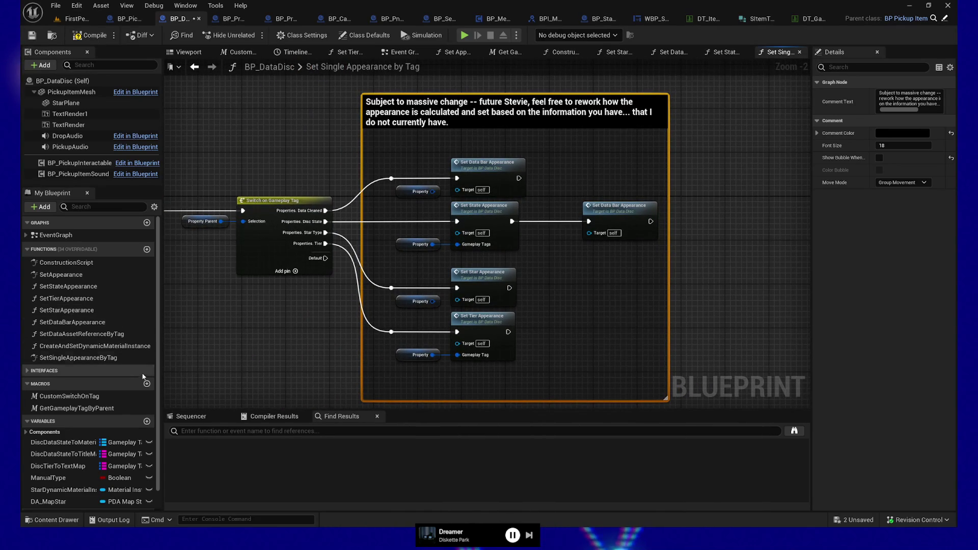
left_click_drag(485, 176, 468, 157)
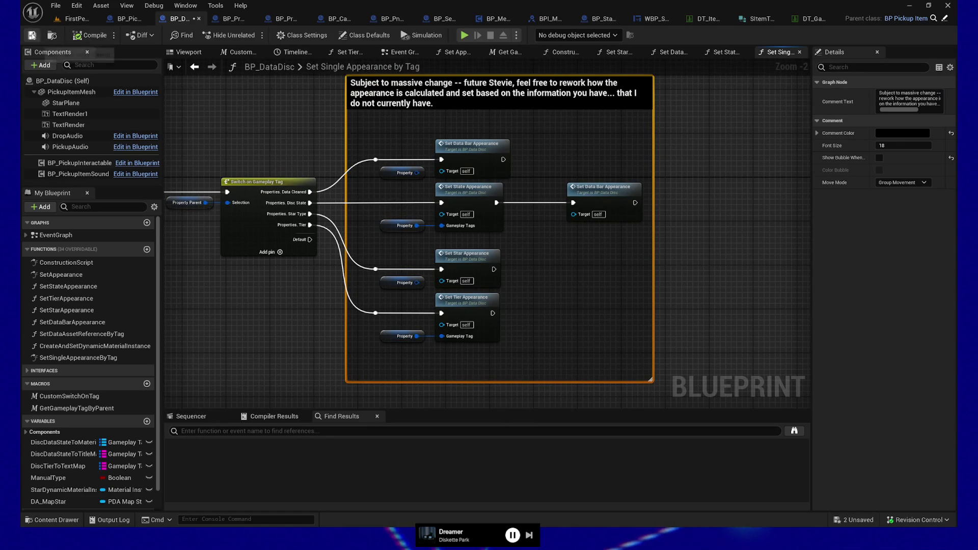
left_click(74, 19)
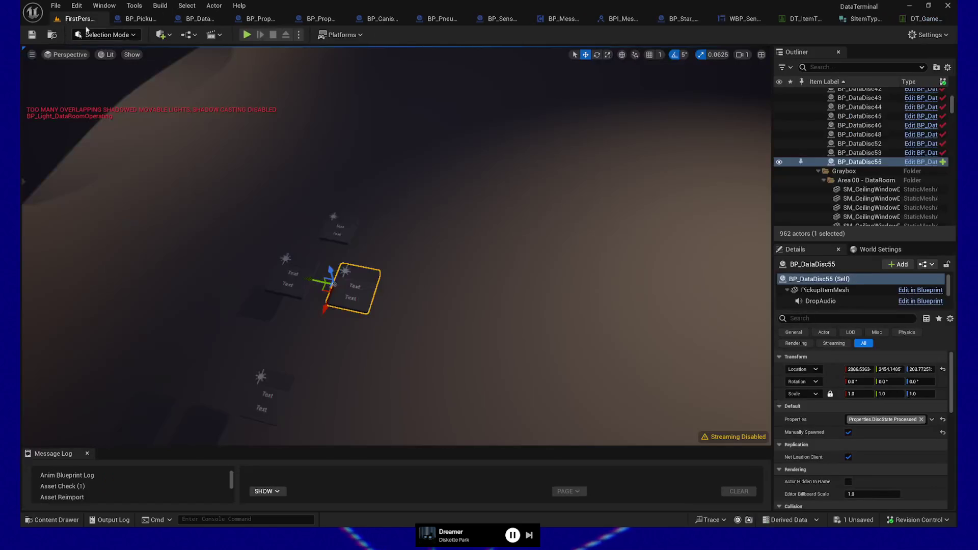
left_click_drag(491, 210, 469, 428)
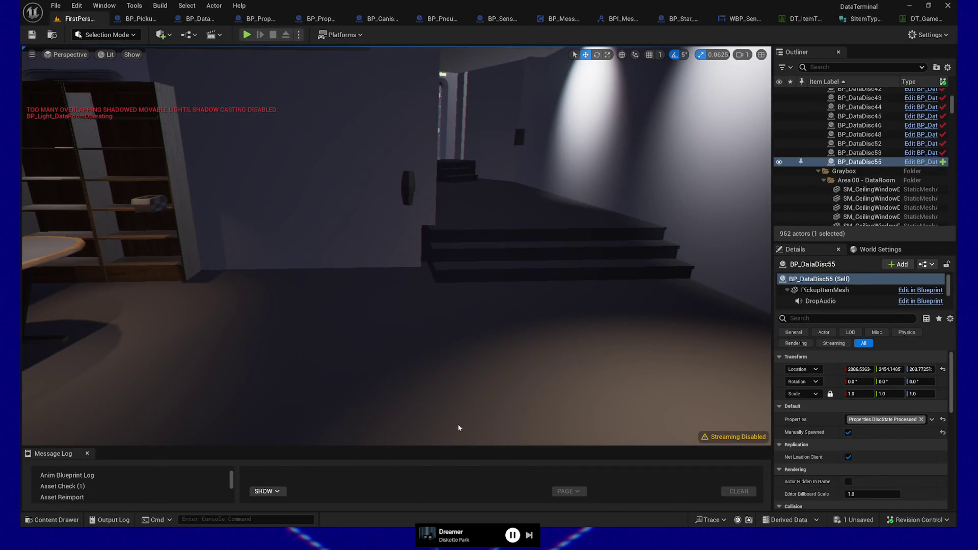
Step: Play From Here in the data room, place the data discs on the shelf, then stop
right_click(459, 428)
left_click(479, 418)
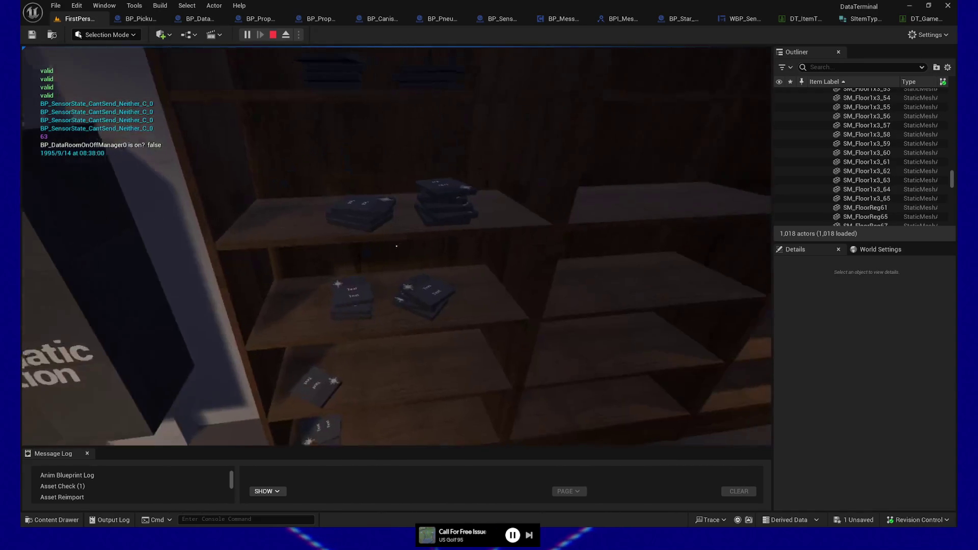
left_click(396, 246)
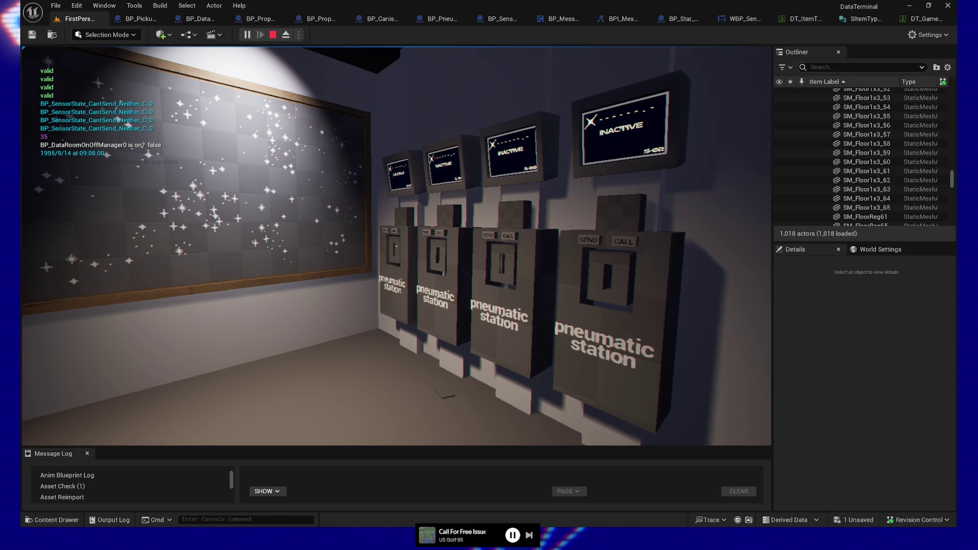
mouse_move(396, 246)
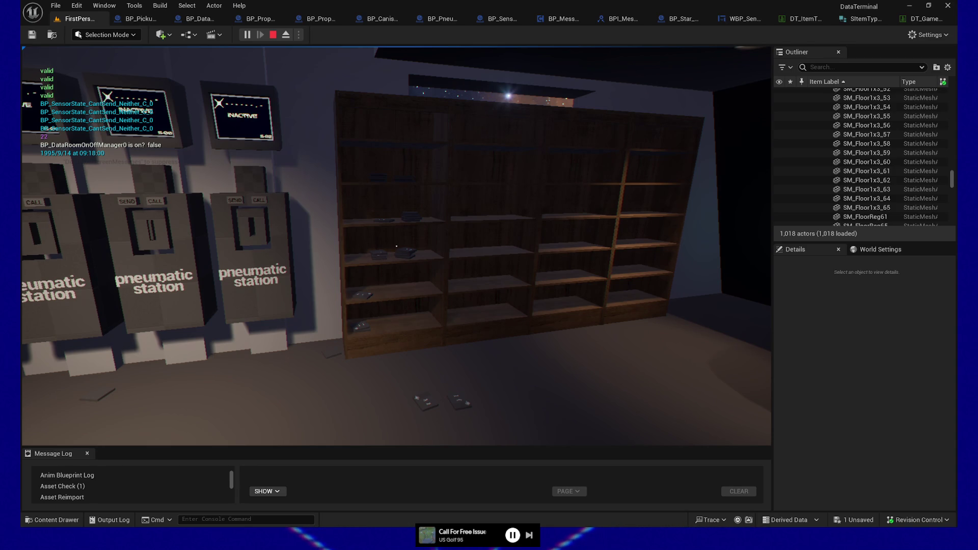
key("Escape")
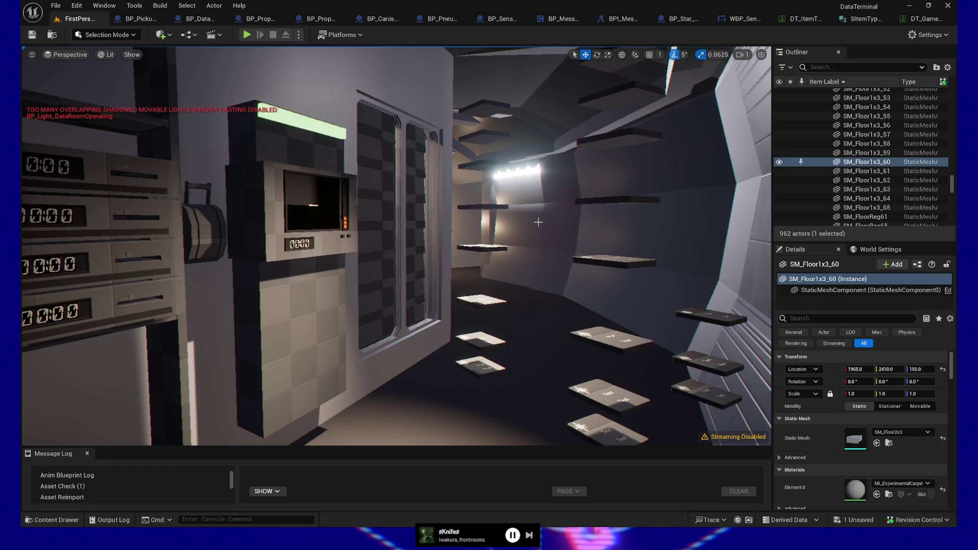
Step: Focus on the selected floor piece and fly the camera into the shelf and desk room
key("f")
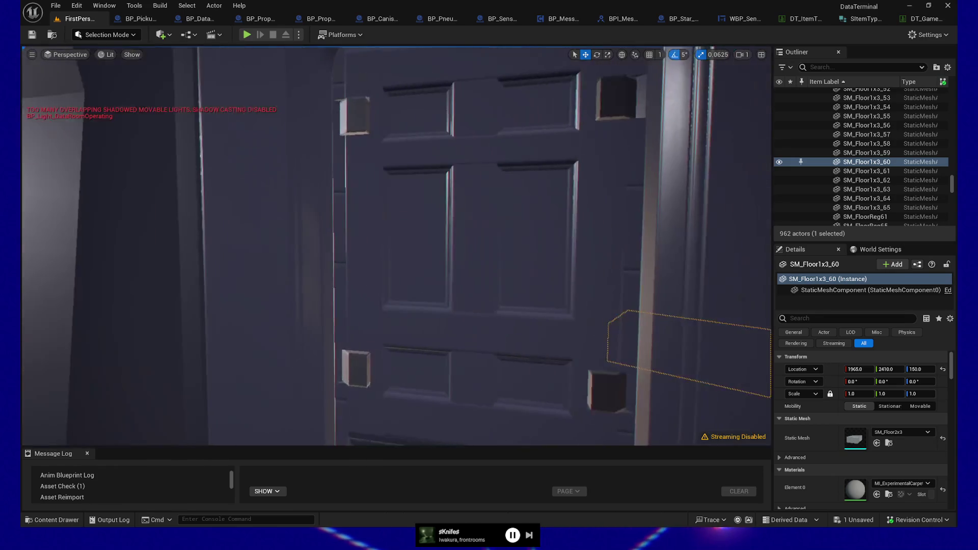
left_click_drag(476, 285, 476, 301)
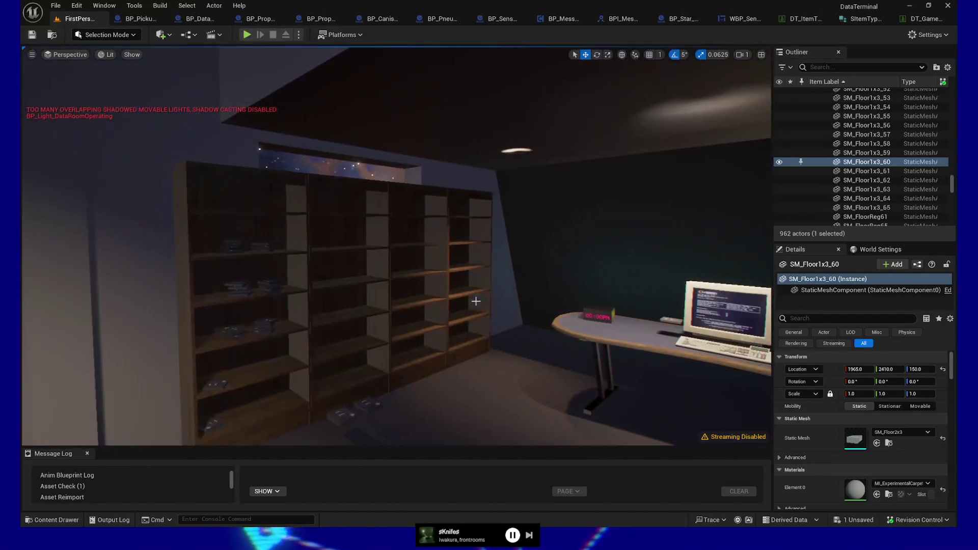
Step: Return to BP_DataDisc's Set Single Appearance by Tag graph and select the four Set and Property nodes
left_click(196, 19)
scroll(305, 322, "up", 3)
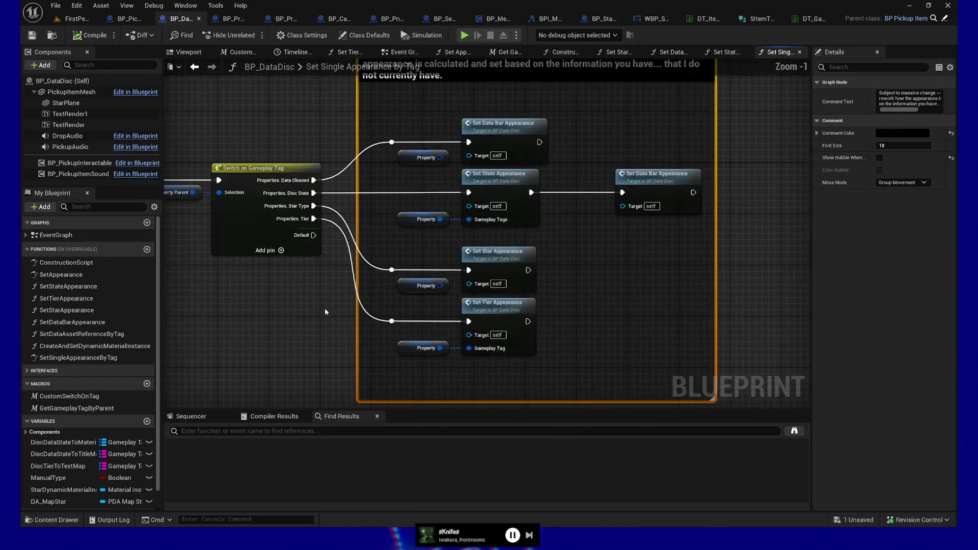
left_click_drag(357, 252, 384, 234)
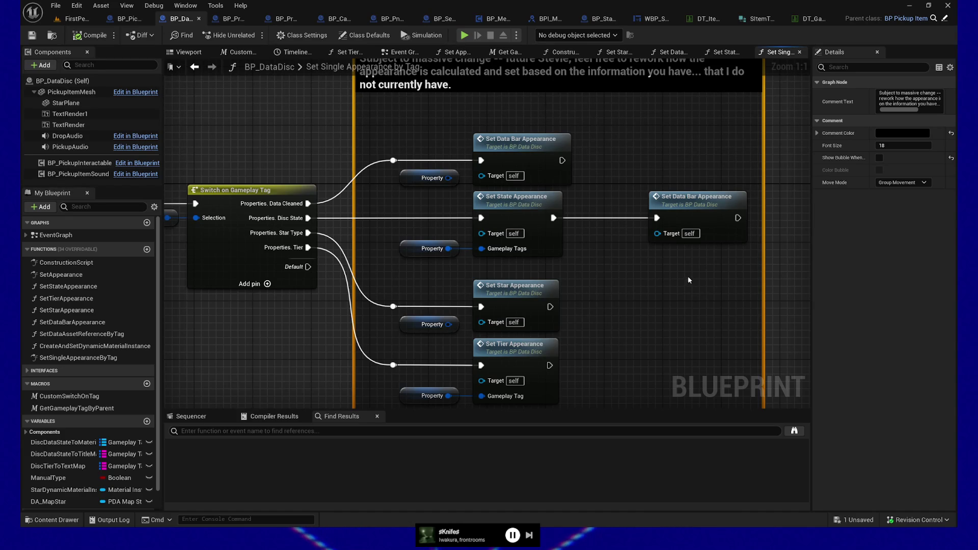
mouse_move(649, 278)
left_mouse_down()
mouse_move(587, 259)
mouse_move(581, 236)
mouse_move(593, 249)
mouse_move(586, 258)
left_mouse_up()
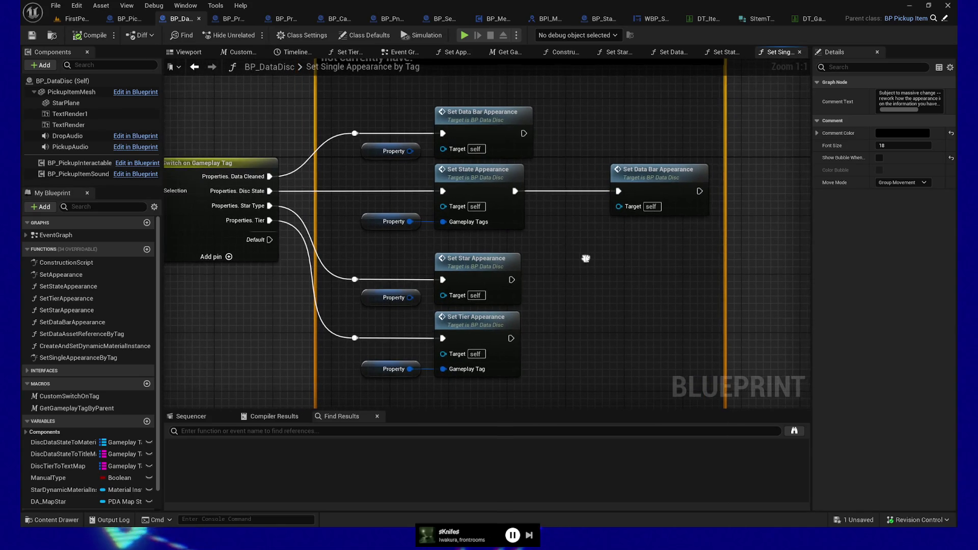
mouse_move(359, 103)
left_mouse_down()
mouse_move(525, 378)
mouse_move(525, 403)
left_mouse_up()
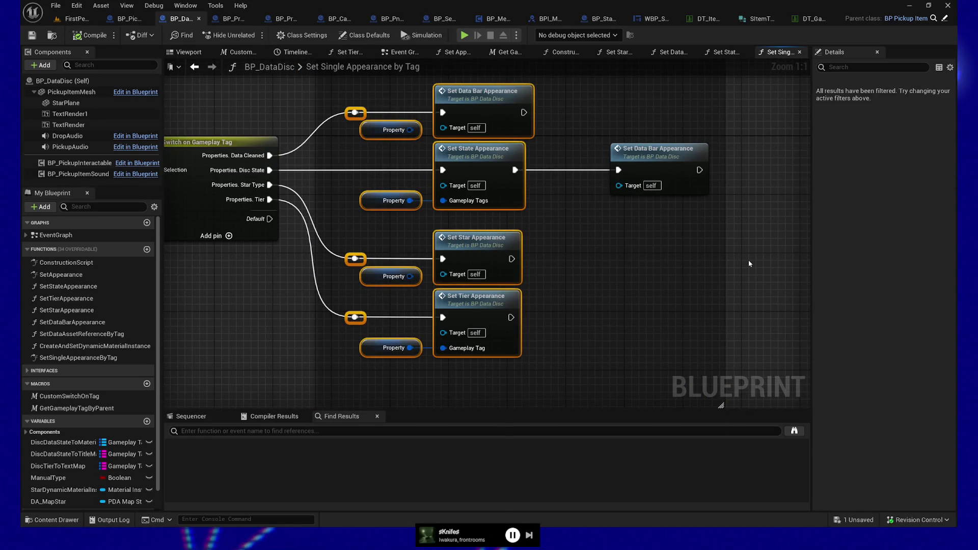
left_click(304, 70)
left_click_drag(393, 77, 527, 360)
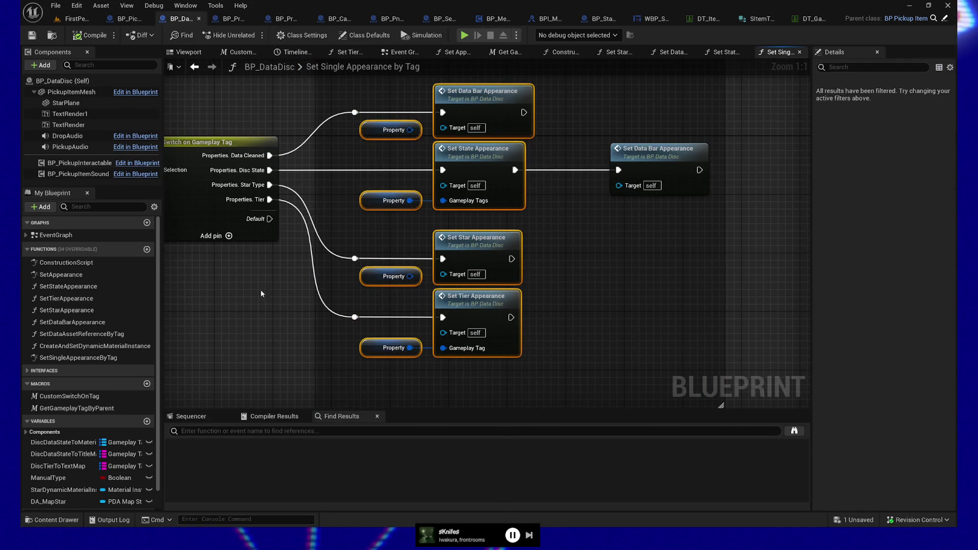
left_click_drag(230, 290, 399, 316)
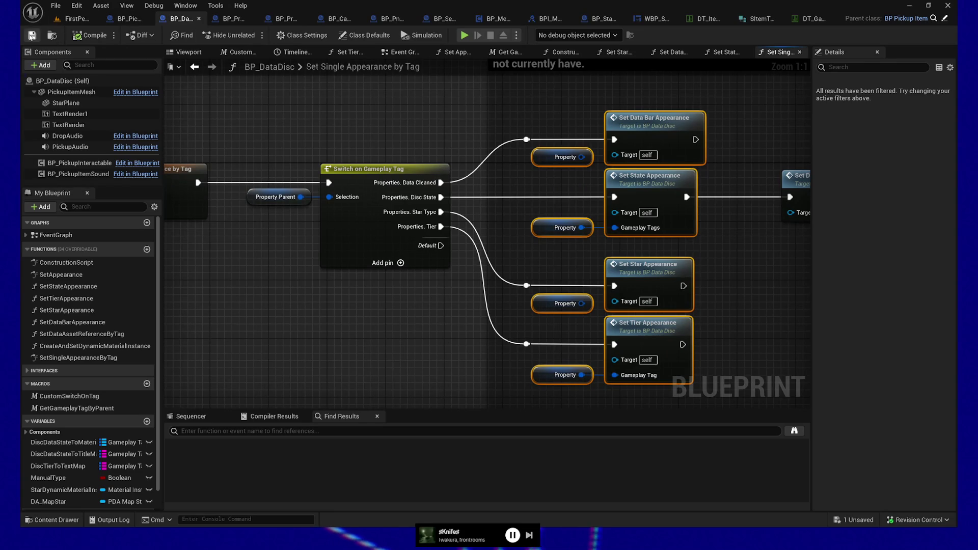
Step: Save the BP_DataDisc Blueprint
left_click(31, 35)
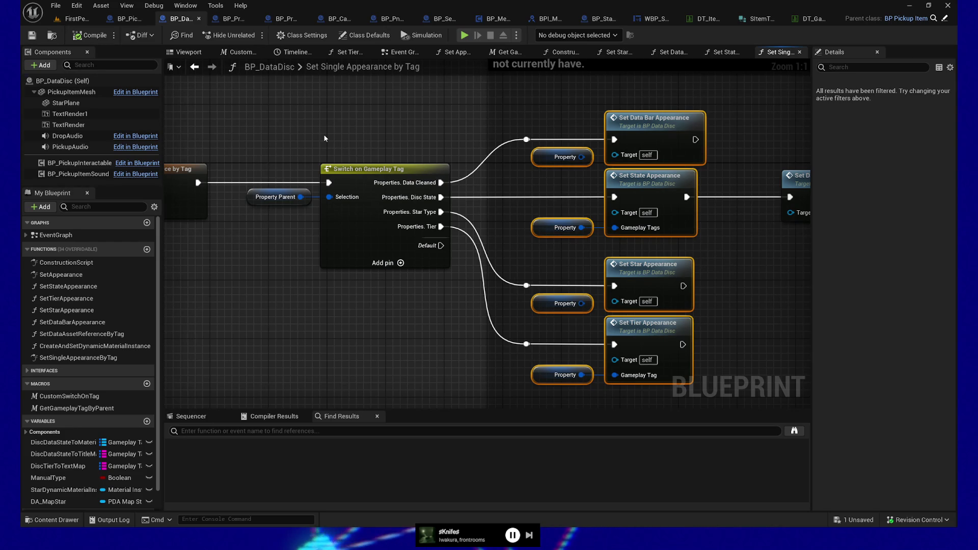
mouse_move(305, 112)
left_mouse_down()
mouse_move(384, 127)
mouse_move(358, 230)
mouse_move(398, 233)
left_mouse_up()
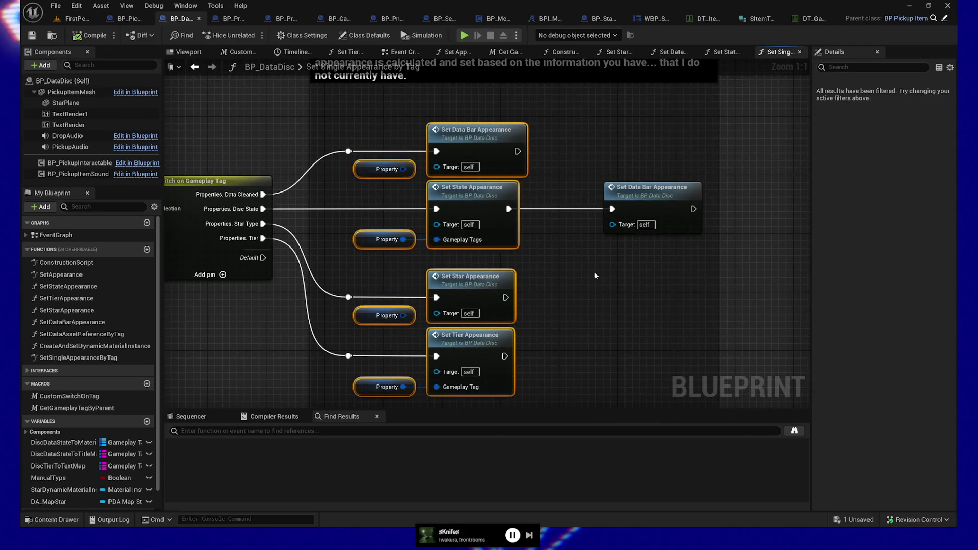
left_click_drag(595, 276, 598, 247)
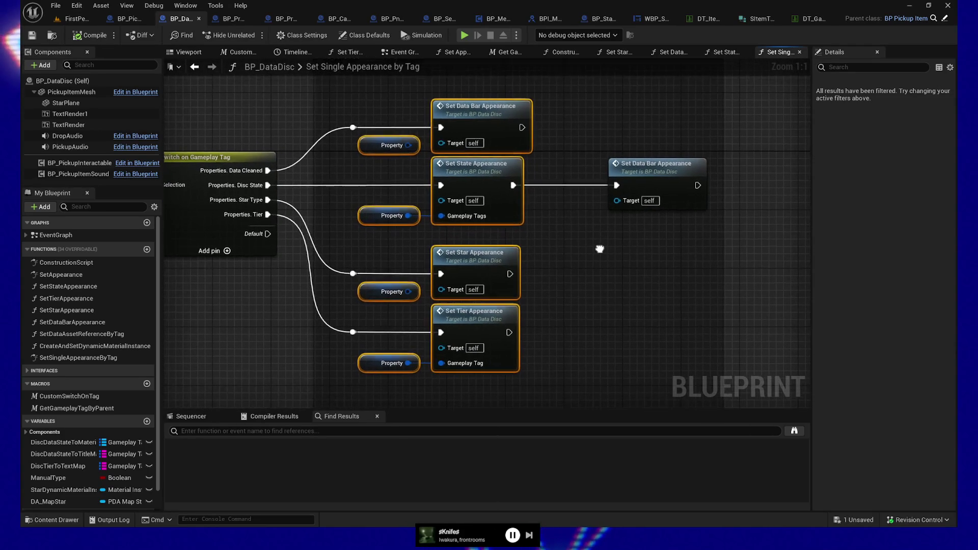
Step: Open BP_DataDisc's Set Tier Appearance graph and select all seven of its nodes
double_click(473, 322)
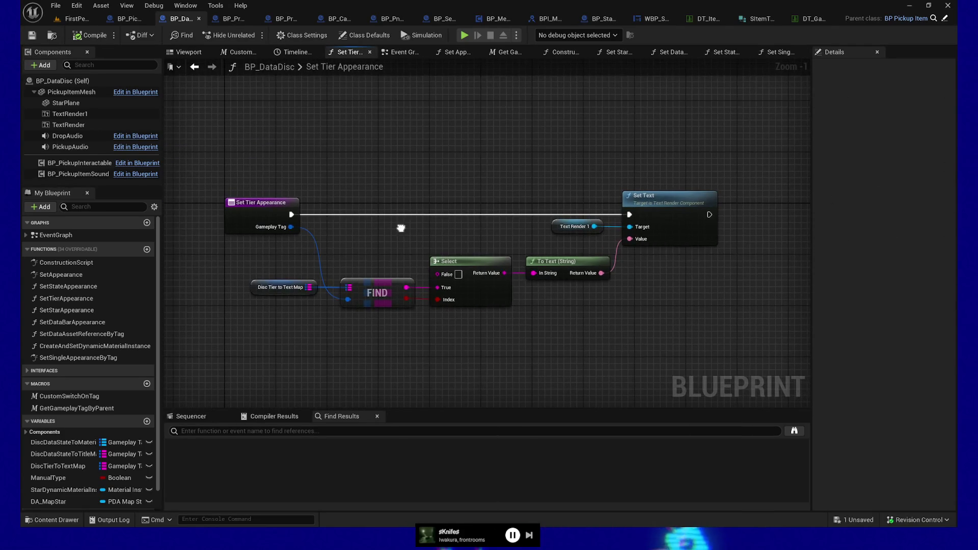
left_click_drag(230, 263, 396, 323)
right_click(384, 249)
left_click(221, 88)
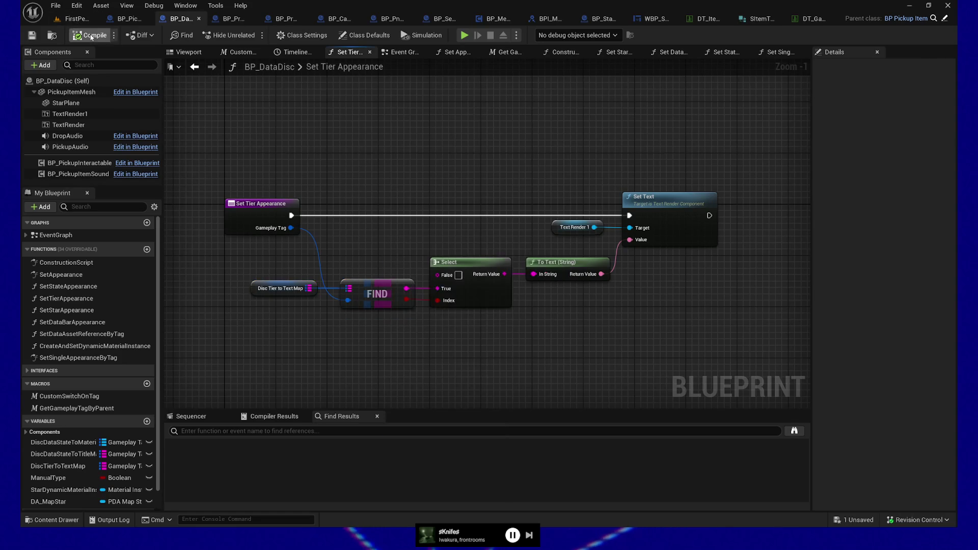
left_click_drag(221, 166, 668, 329)
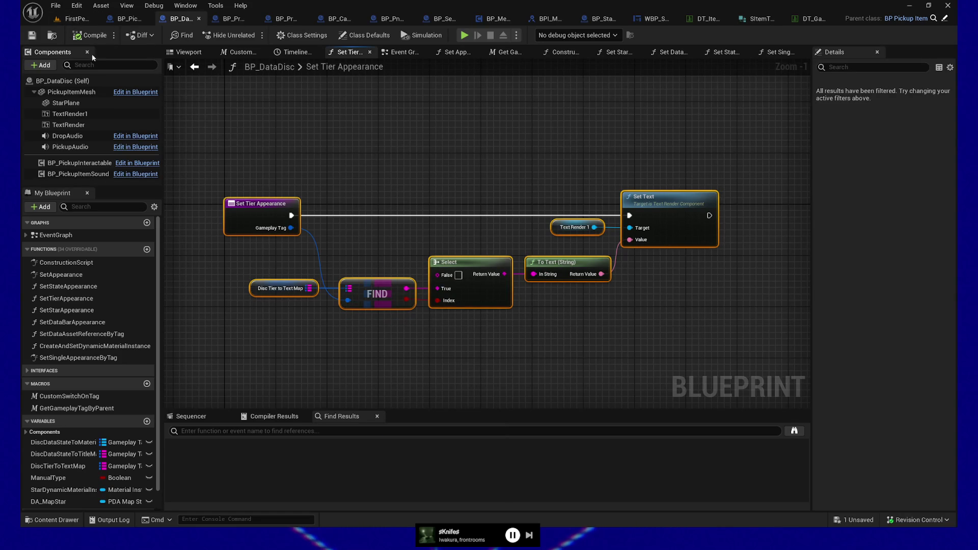
Step: Switch to BP_PickupItem's Set Appearance graph with its entry node in view
left_click(129, 18)
mouse_move(489, 102)
left_mouse_down()
mouse_move(555, 153)
mouse_move(575, 209)
left_mouse_up()
mouse_move(271, 179)
left_mouse_down()
mouse_move(525, 177)
mouse_move(498, 174)
left_mouse_up()
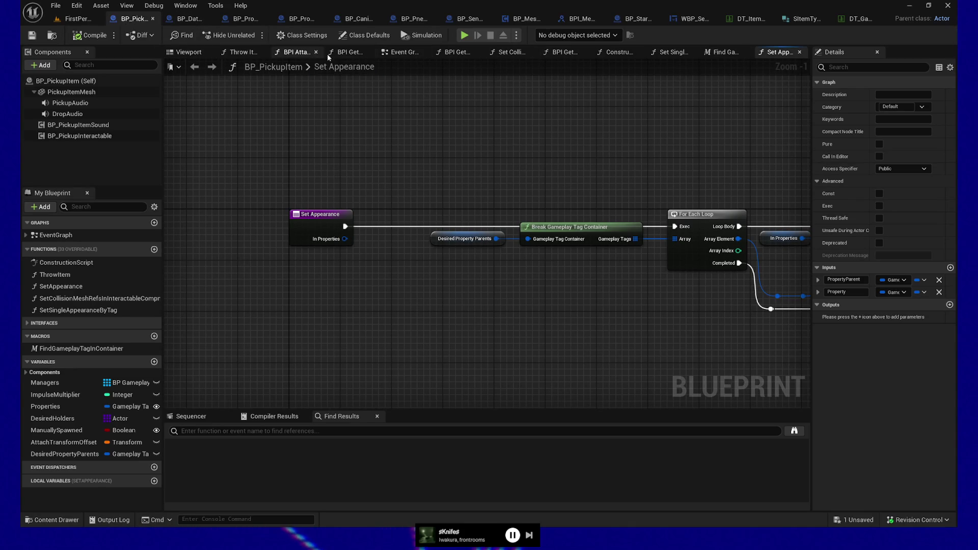
Step: Open BP_PickupItem's Construction Script and select the Set Appearance call with its Properties getter
left_click(602, 59)
mouse_move(301, 219)
left_mouse_down()
mouse_move(581, 242)
mouse_move(430, 280)
mouse_move(536, 281)
mouse_move(308, 266)
left_mouse_up()
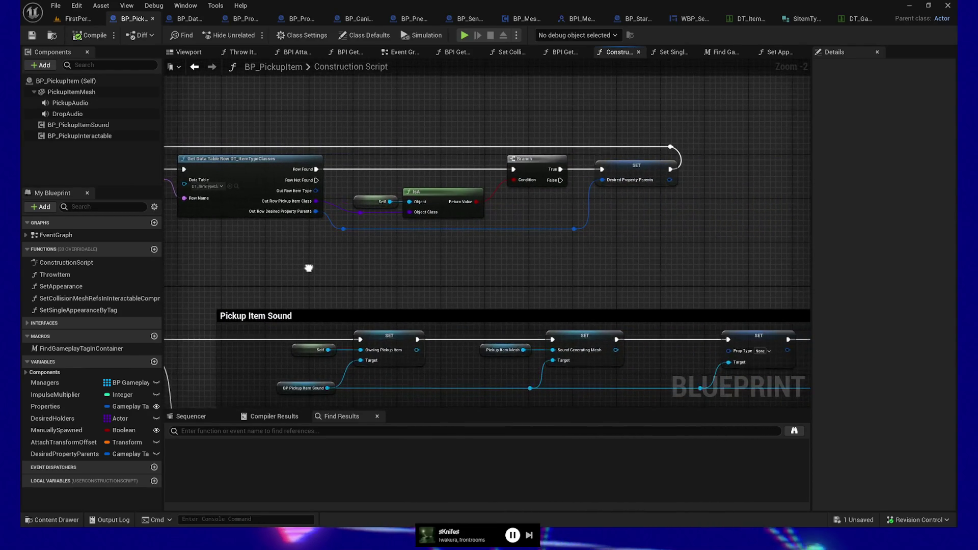
mouse_move(375, 279)
left_mouse_down()
mouse_move(421, 94)
mouse_move(438, 99)
left_mouse_up()
left_click_drag(245, 241, 380, 132)
left_click_drag(696, 324, 572, 256)
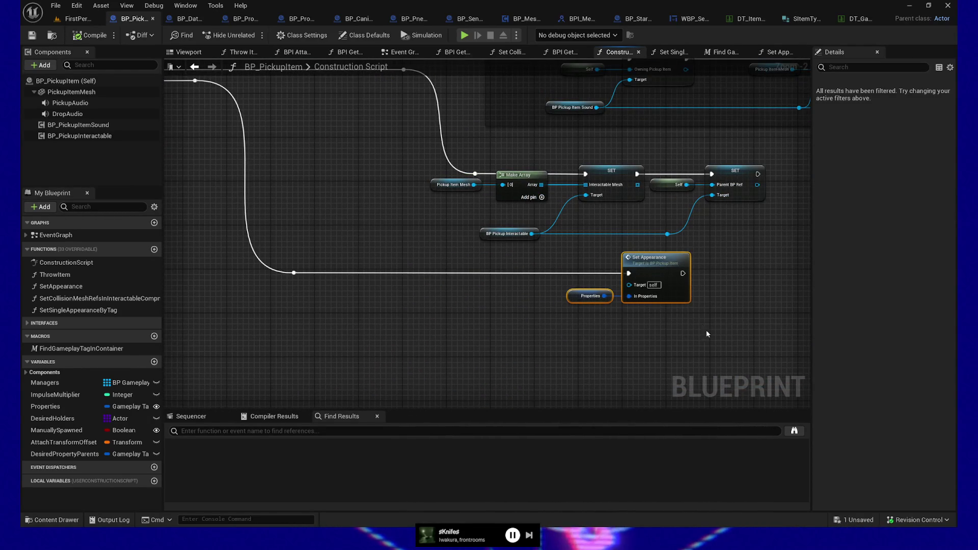
left_click_drag(703, 331, 625, 356)
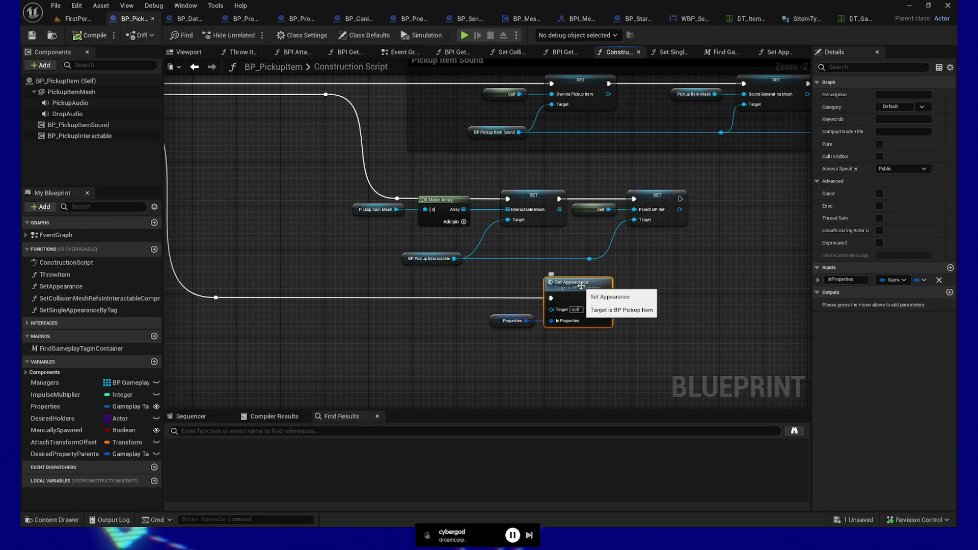
Step: Open the Set Appearance graph, nudge its entry node right, and select Desired Property Parents
double_click(582, 286)
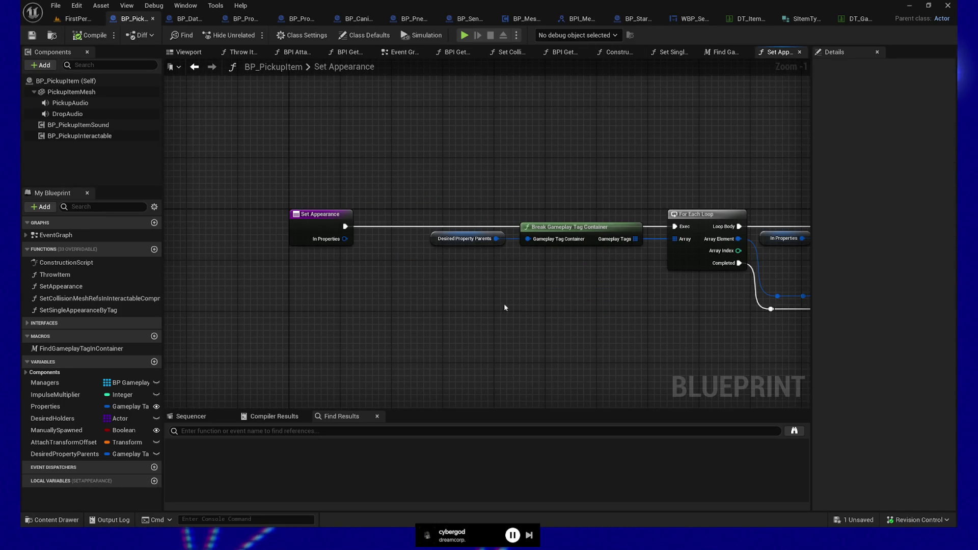
mouse_move(515, 306)
left_mouse_down()
mouse_move(395, 335)
mouse_move(521, 325)
left_mouse_up()
scroll(582, 321, "down", 1)
left_click_drag(581, 321, 451, 314)
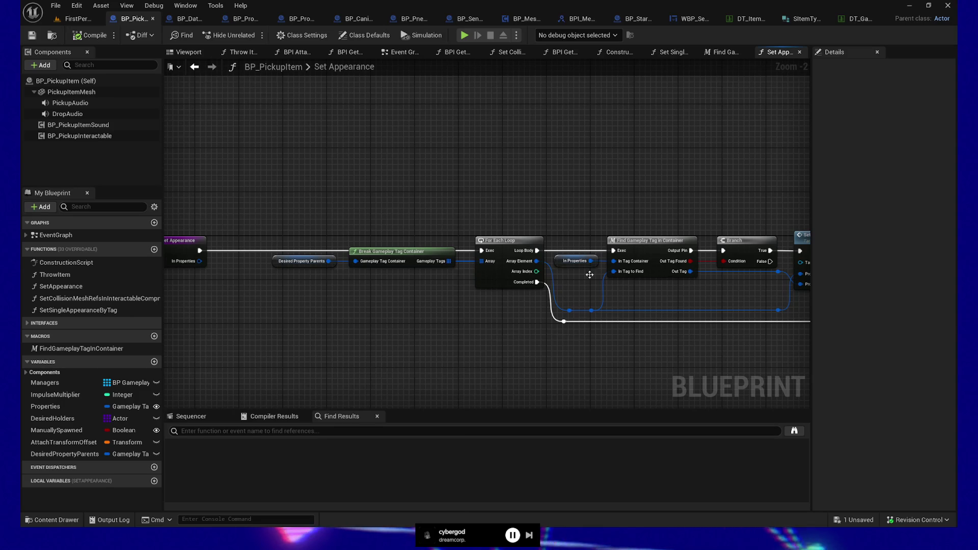
mouse_move(518, 349)
left_mouse_down()
mouse_move(561, 324)
mouse_move(631, 323)
mouse_move(623, 322)
left_mouse_up()
scroll(552, 323, "up", 1)
left_click_drag(219, 158, 296, 255)
key("Right")
key("Right")
key("Right")
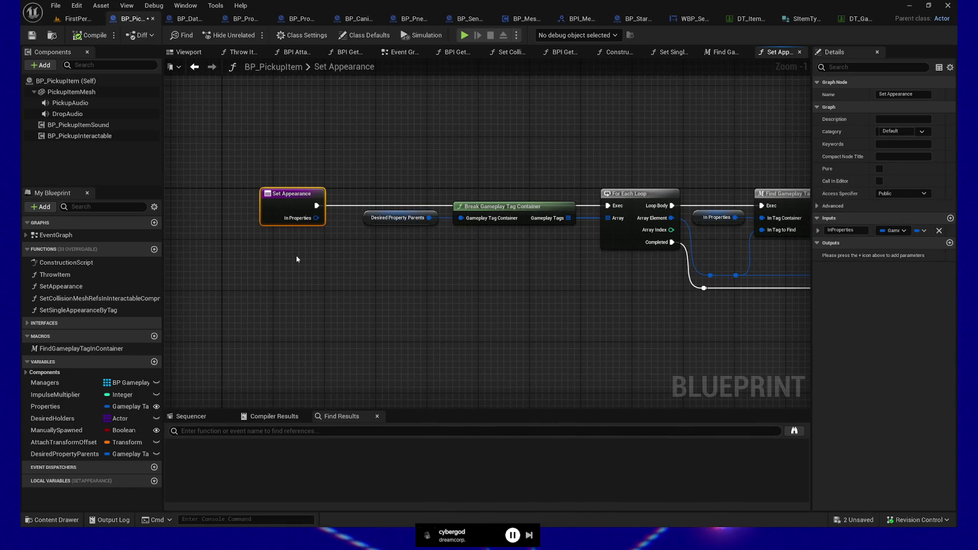
left_click_drag(510, 258, 421, 261)
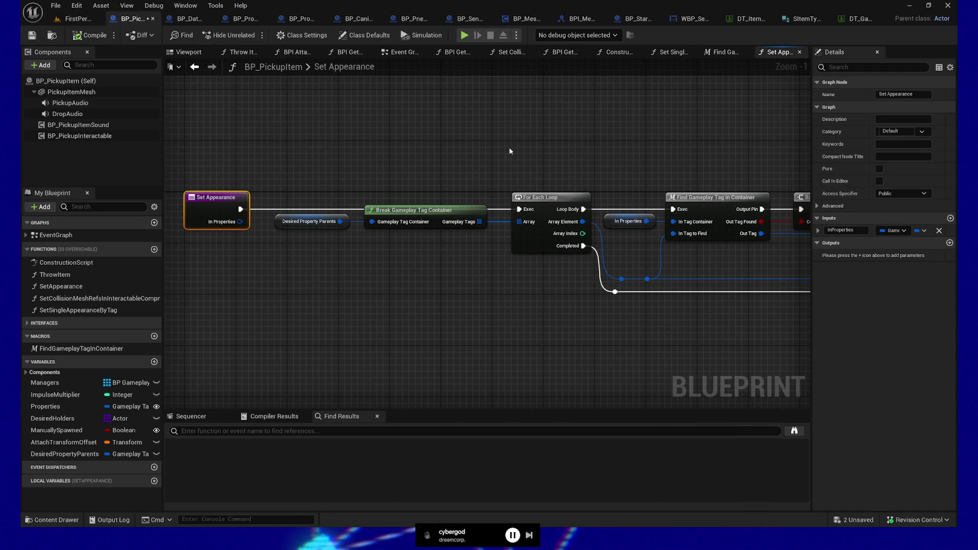
left_click_drag(511, 153, 484, 154)
left_click_drag(259, 174, 494, 276)
left_click(285, 258)
left_click(263, 224)
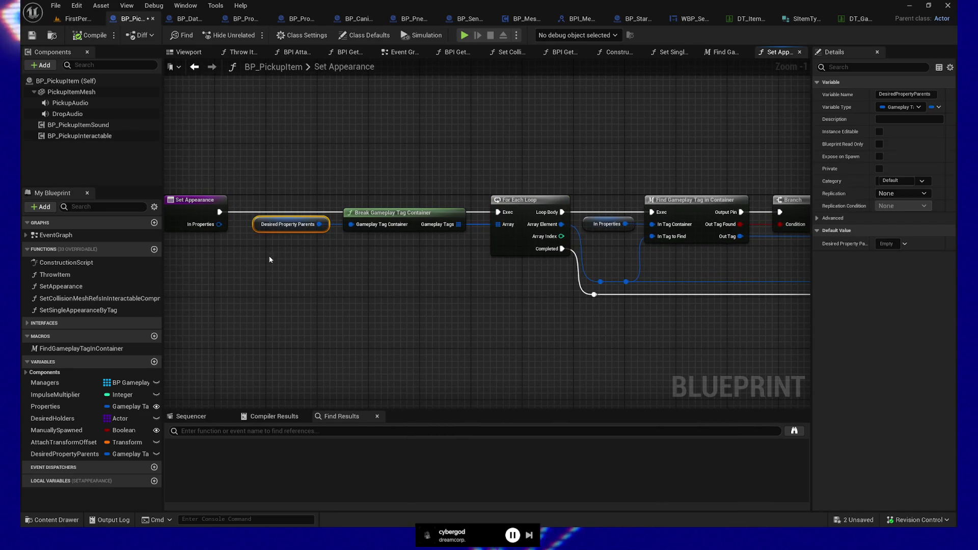
Step: Breakpoint the For Each Loop, simulate to inspect Desired Property Parents' value, then stop
left_click(536, 199)
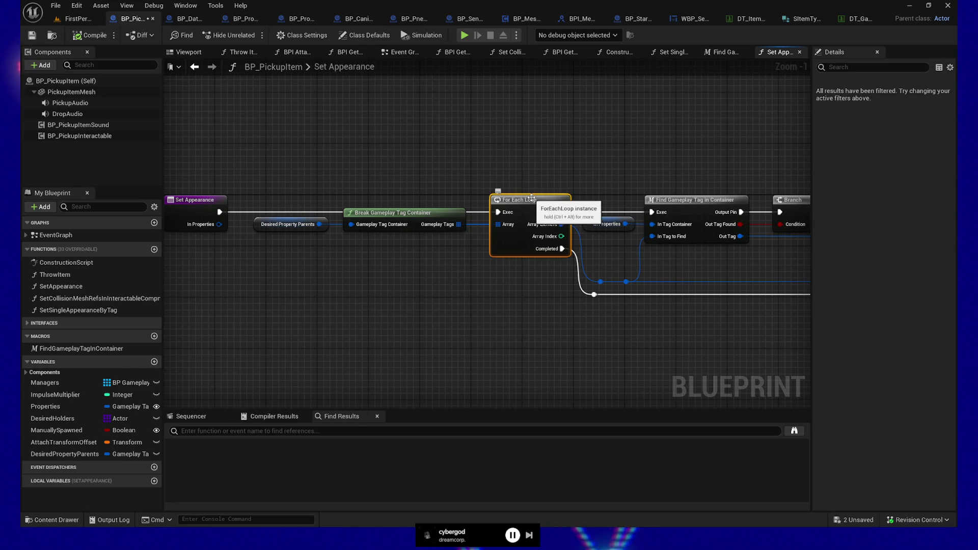
key("F9")
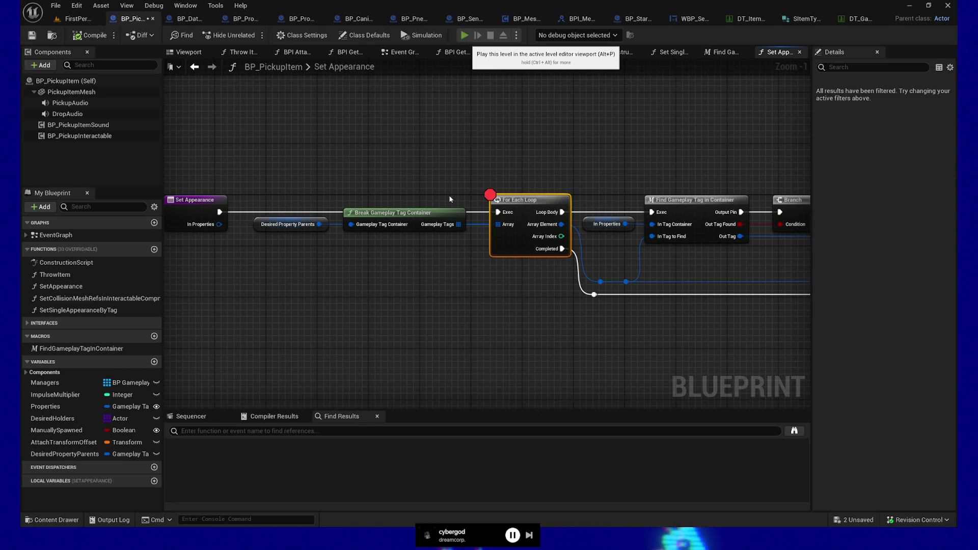
left_click(464, 34)
mouse_move(231, 231)
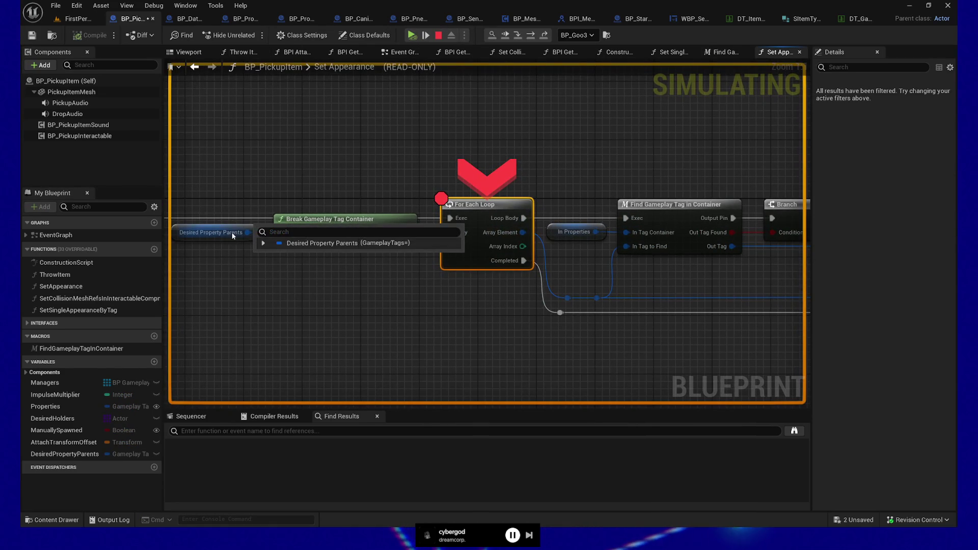
left_click(263, 244)
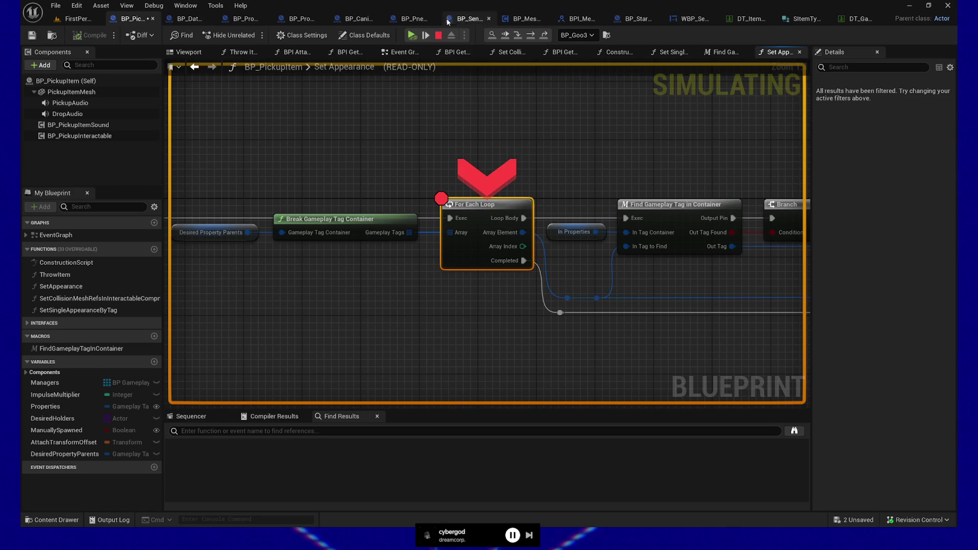
left_click(438, 35)
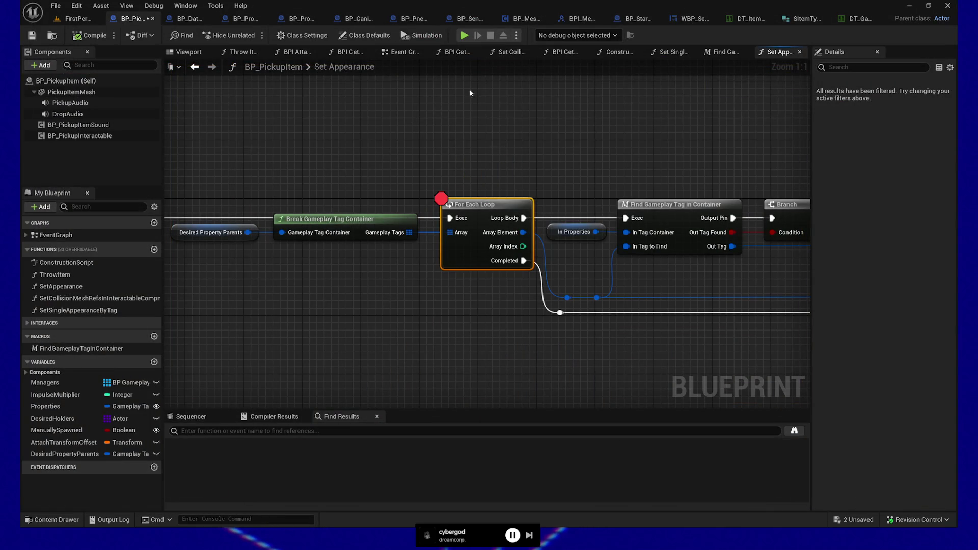
Step: Clear the For Each Loop breakpoint, breakpoint the Construction Script's Branch node, and simulate
key("F9")
mouse_move(355, 121)
left_mouse_down()
mouse_move(398, 144)
mouse_move(453, 261)
mouse_move(501, 286)
mouse_move(414, 282)
mouse_move(453, 286)
mouse_move(369, 315)
mouse_move(269, 312)
mouse_move(358, 309)
mouse_move(506, 280)
left_mouse_up()
left_click(618, 52)
scroll(452, 286, "up", 1)
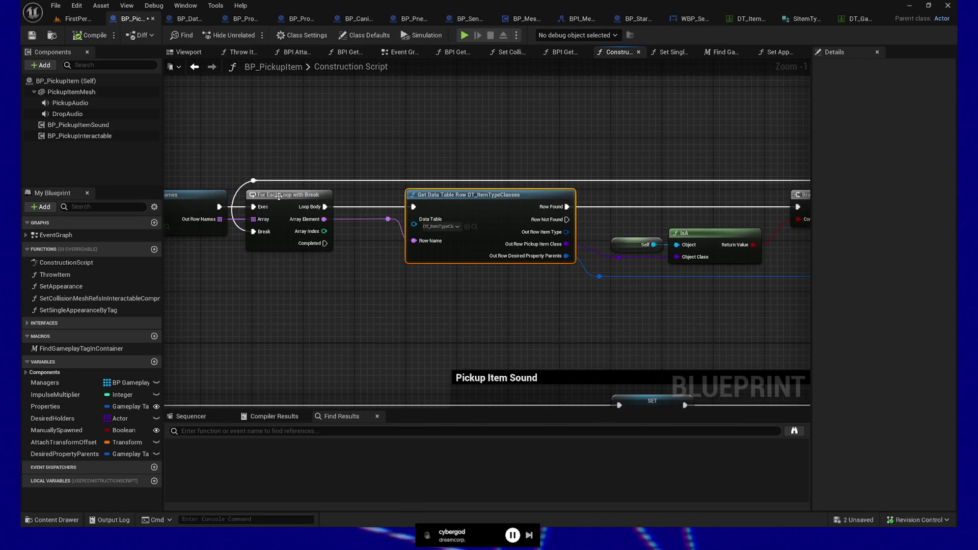
left_click_drag(610, 315, 375, 303)
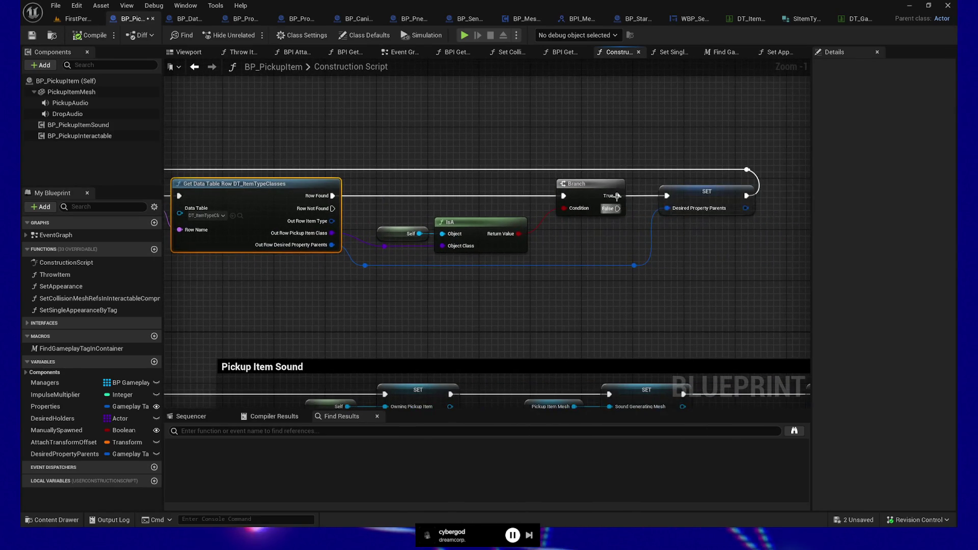
left_click(596, 182)
key("F9")
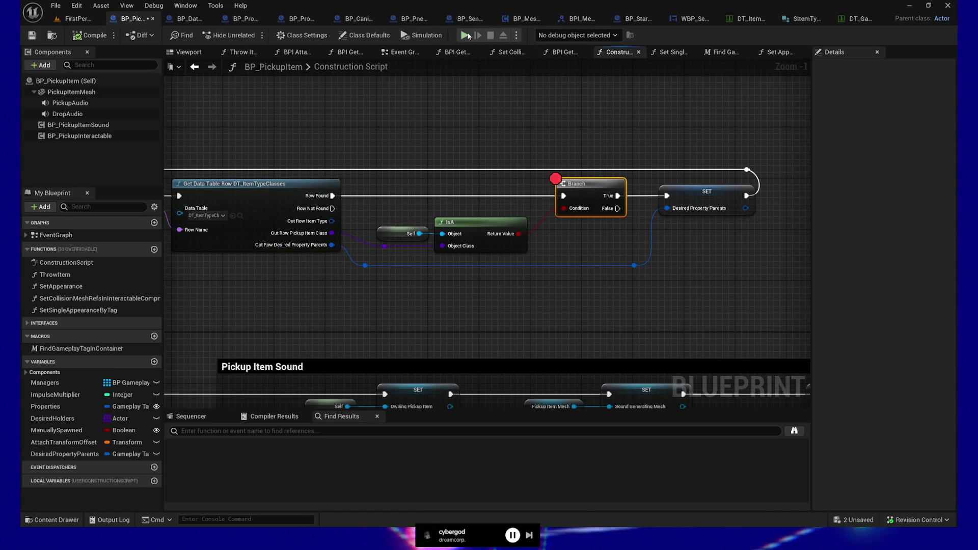
left_click(466, 35)
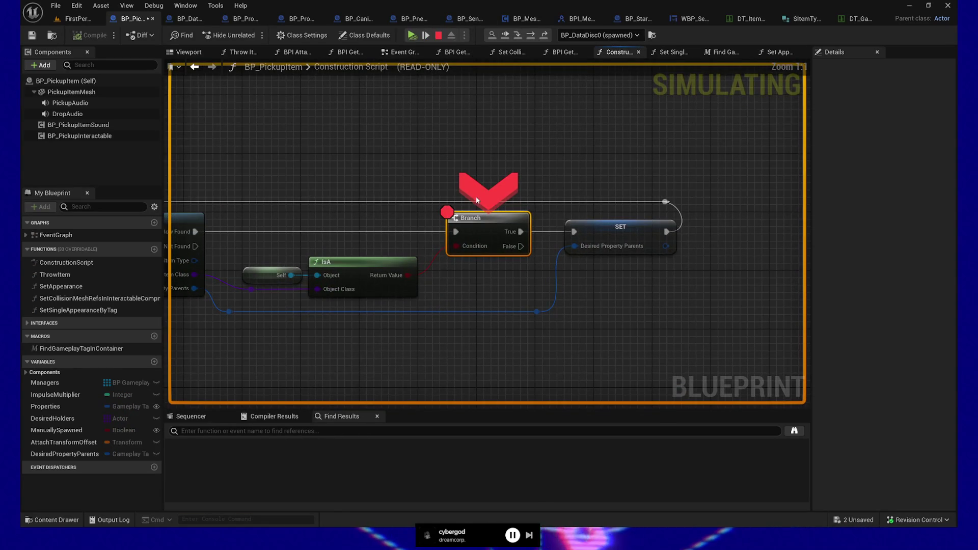
left_click_drag(407, 244, 586, 237)
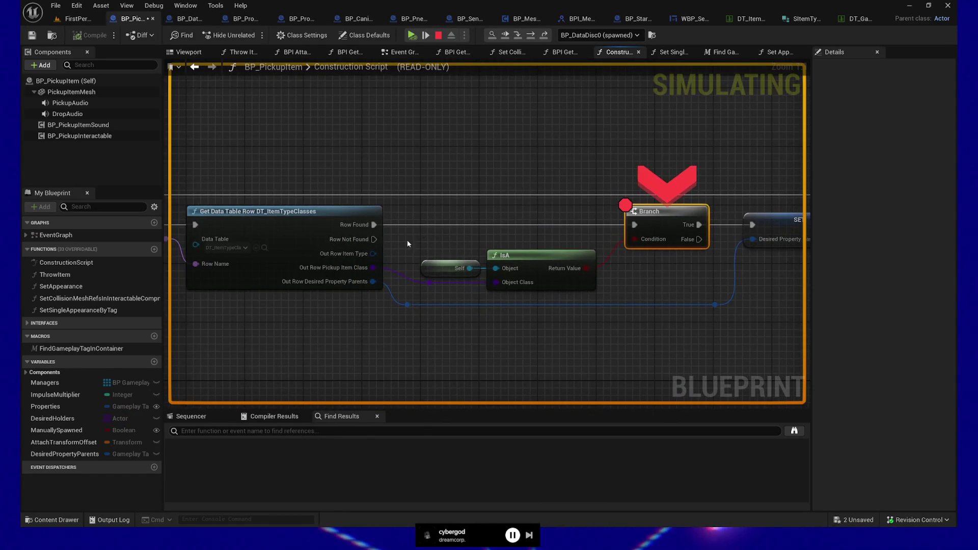
mouse_move(405, 311)
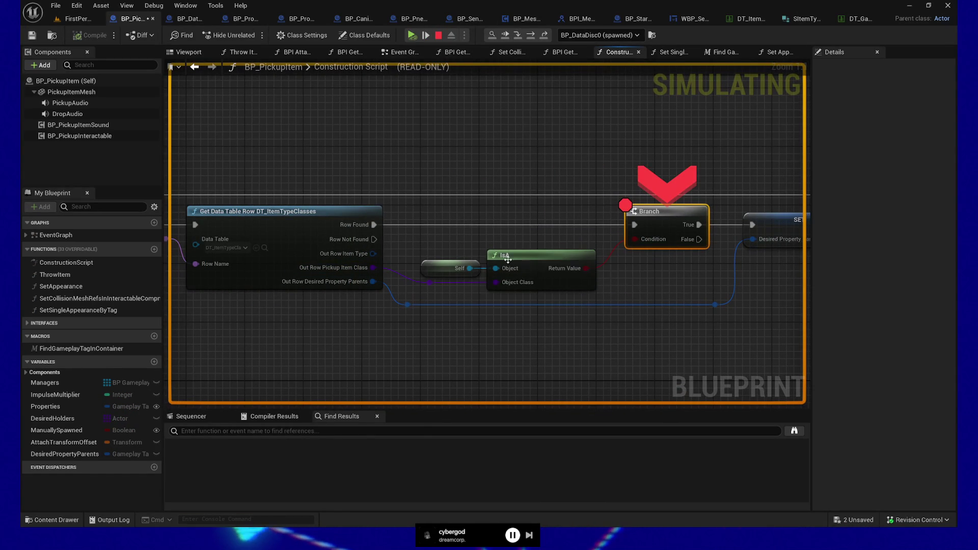
mouse_move(535, 271)
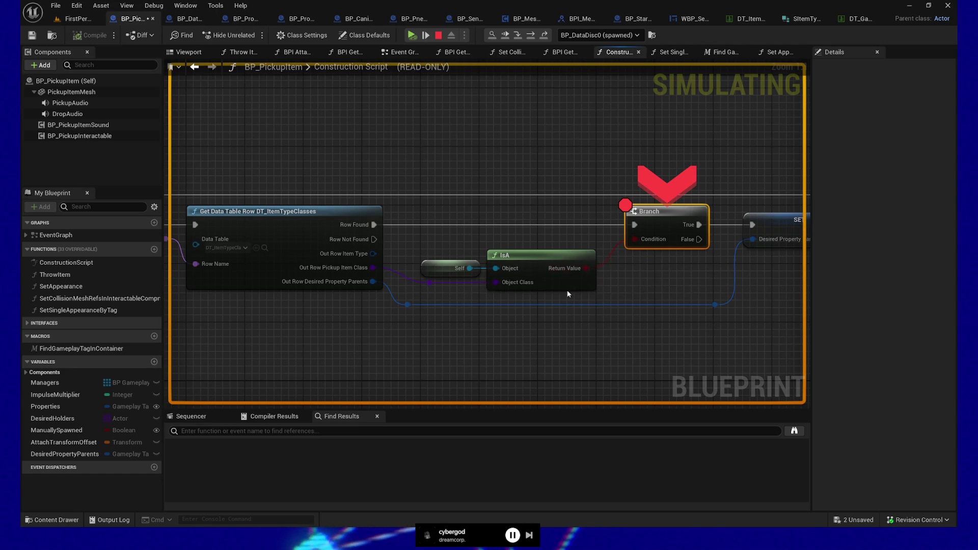
mouse_move(498, 283)
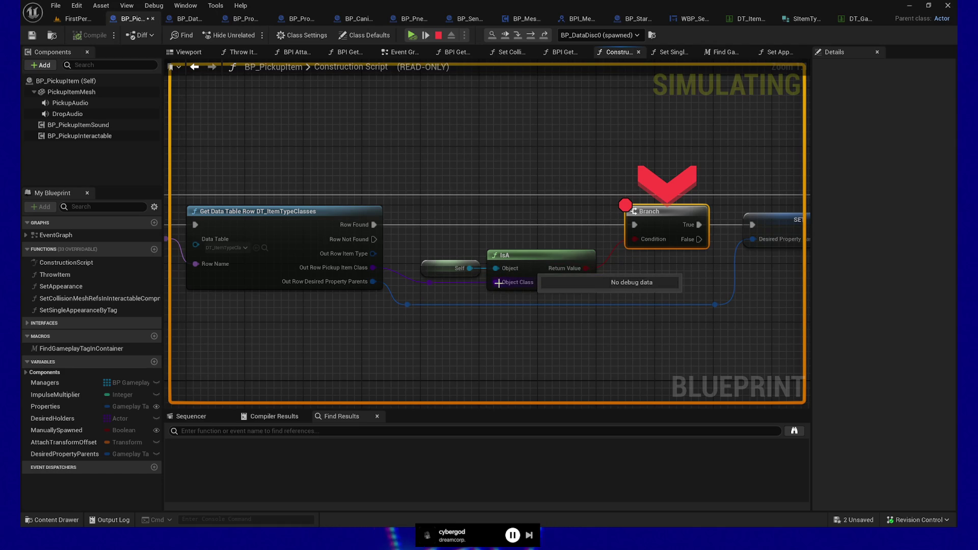
mouse_move(594, 268)
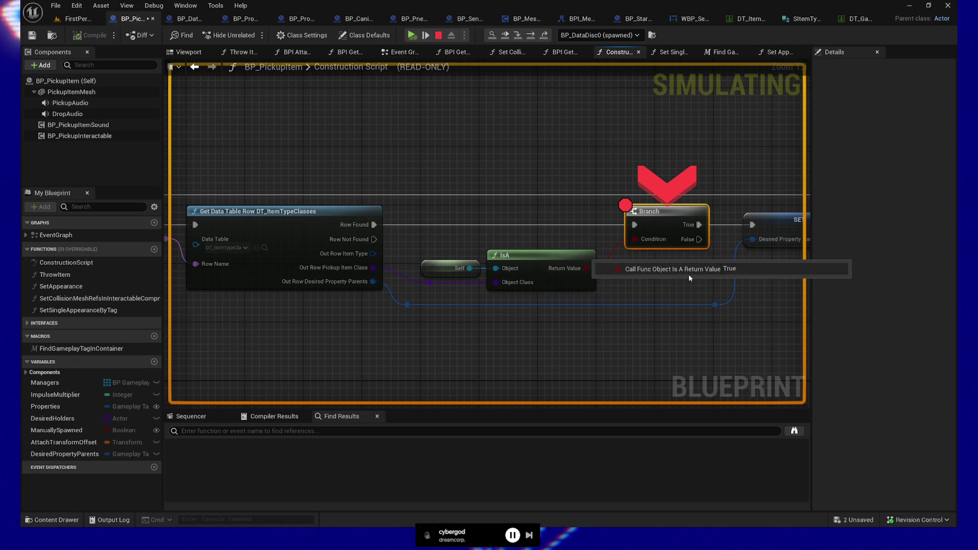
left_click(427, 37)
mouse_move(442, 243)
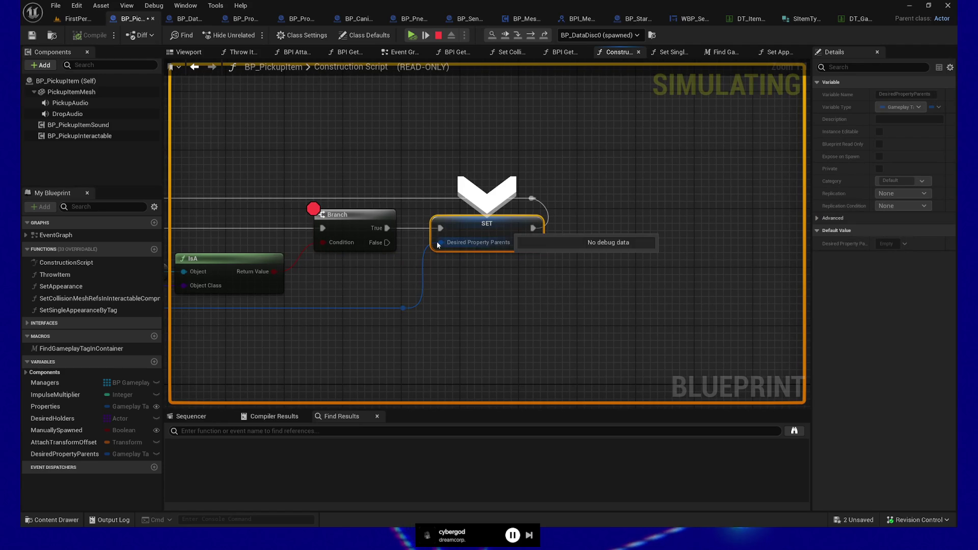
left_click_drag(367, 286, 680, 288)
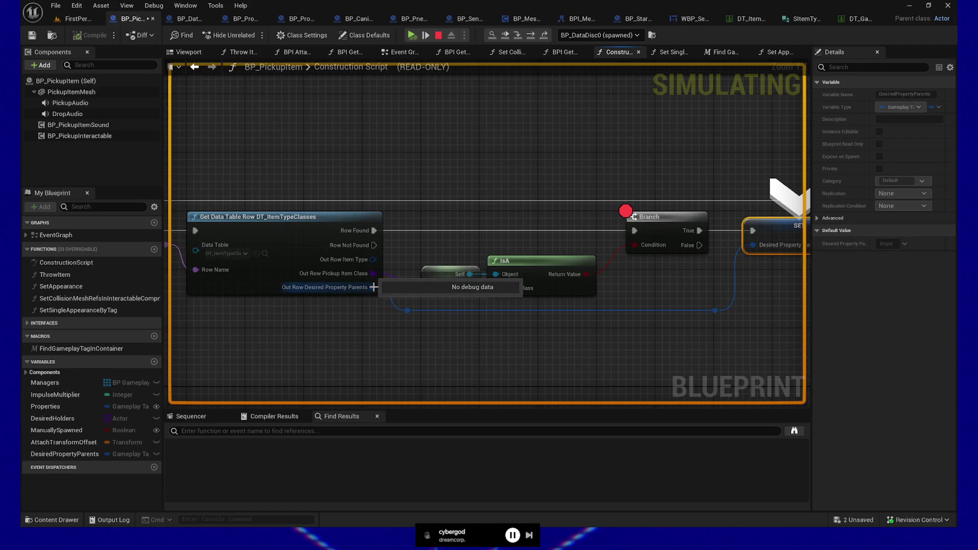
left_click_drag(317, 348, 443, 340)
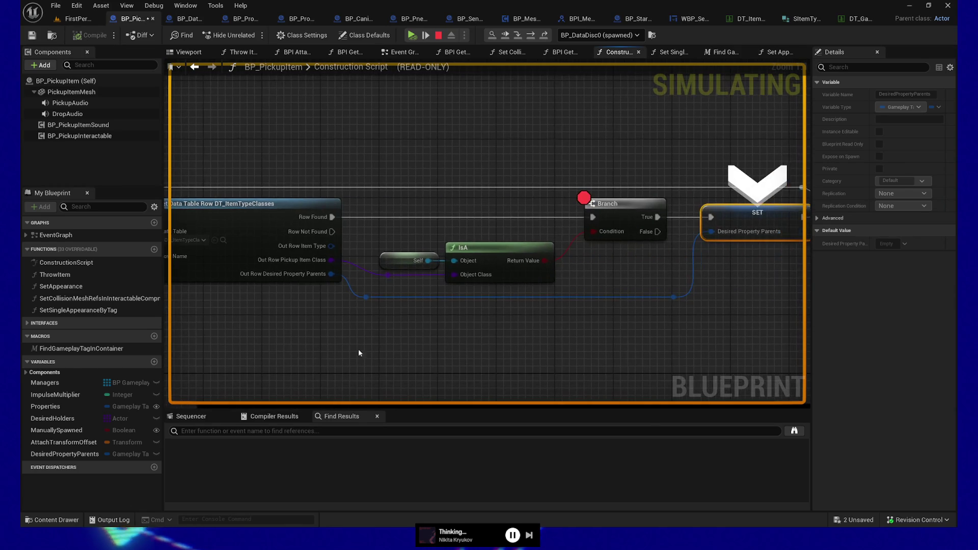
left_click_drag(514, 346, 432, 342)
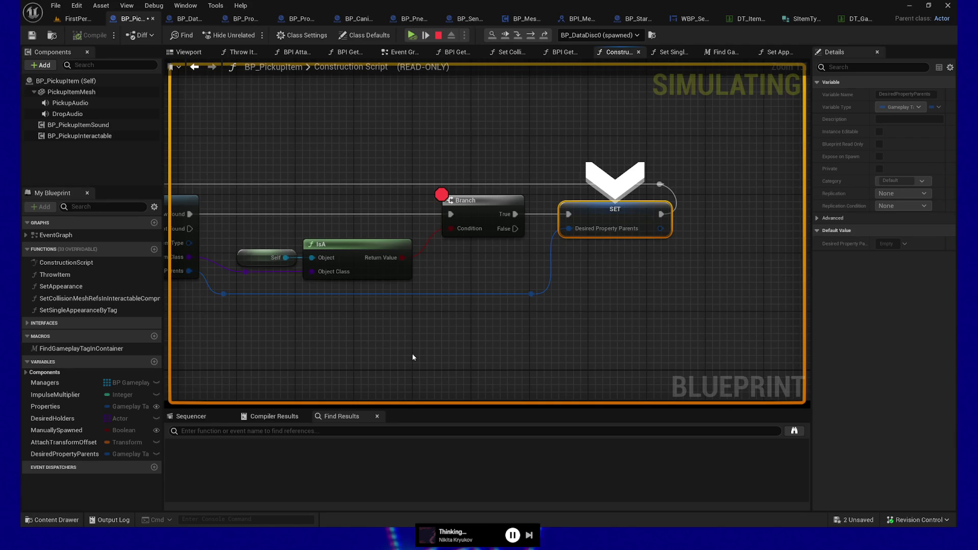
mouse_move(430, 352)
left_mouse_down()
mouse_move(555, 339)
mouse_move(543, 338)
left_mouse_up()
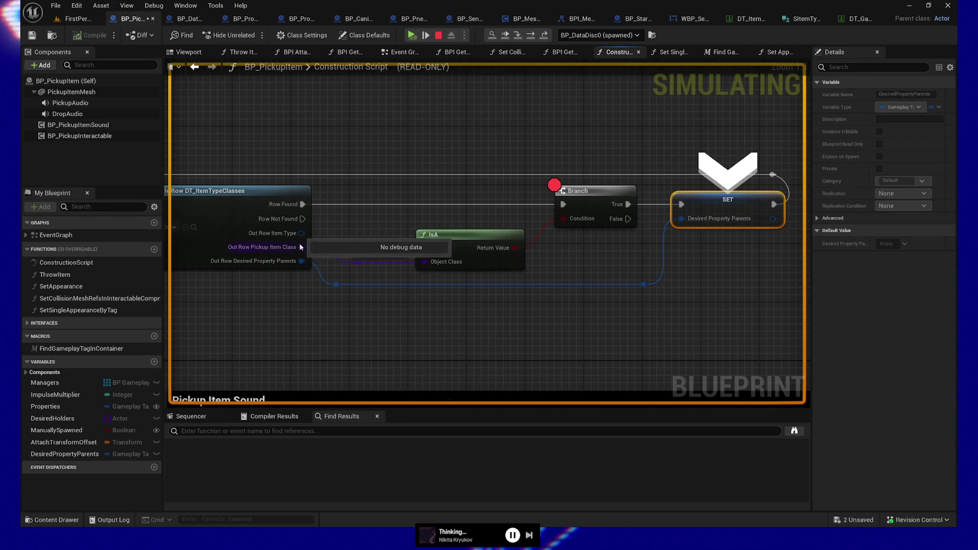
mouse_move(301, 233)
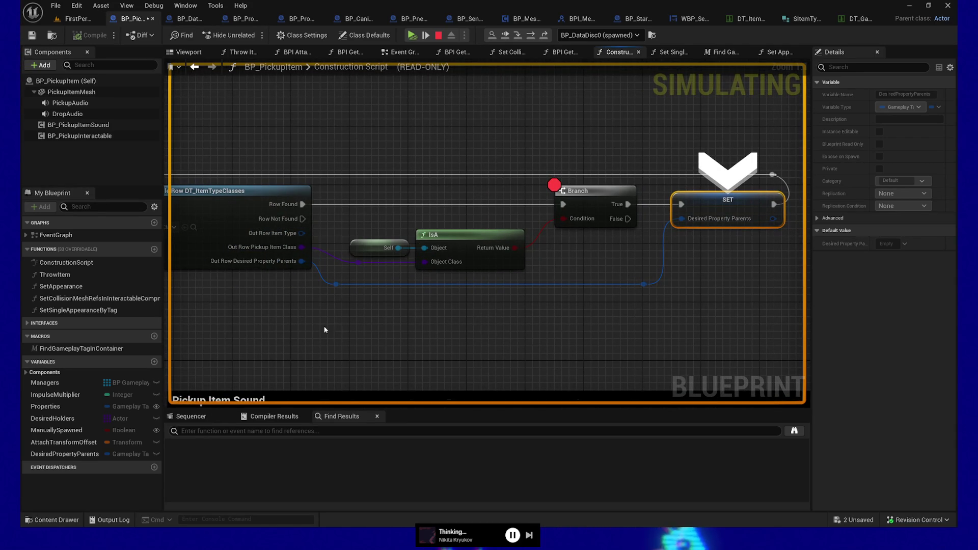
mouse_move(504, 350)
left_mouse_down()
mouse_move(448, 340)
mouse_move(703, 326)
mouse_move(539, 332)
left_mouse_up()
scroll(382, 330, "down", 2)
left_click_drag(383, 329, 694, 277)
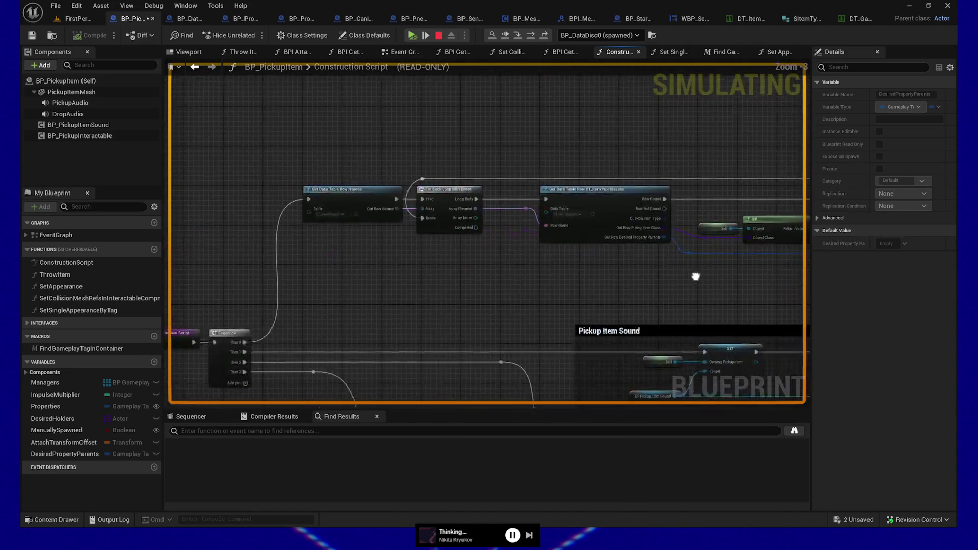
scroll(510, 278, "down", 3)
scroll(740, 203, "up", 3)
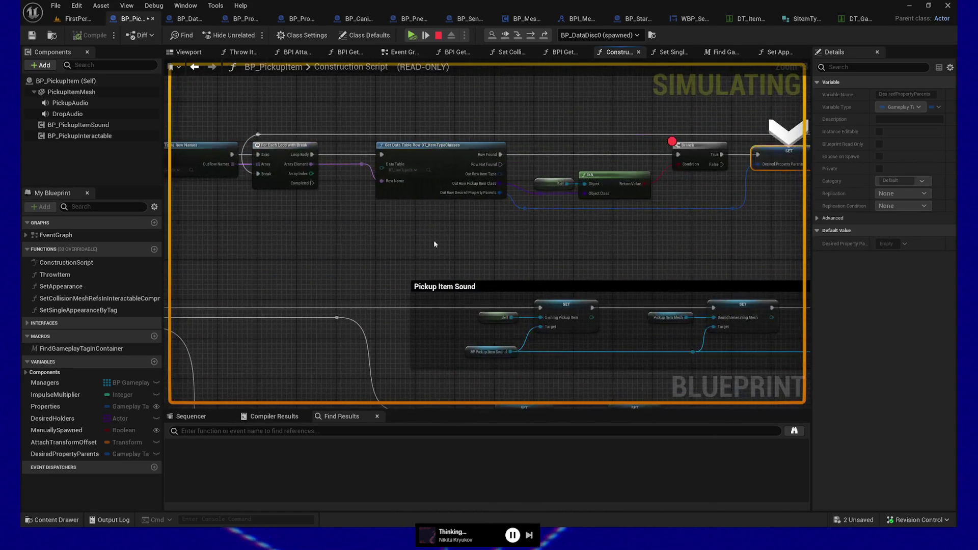
mouse_move(702, 216)
left_mouse_down()
mouse_move(636, 251)
mouse_move(559, 255)
mouse_move(602, 261)
left_mouse_up()
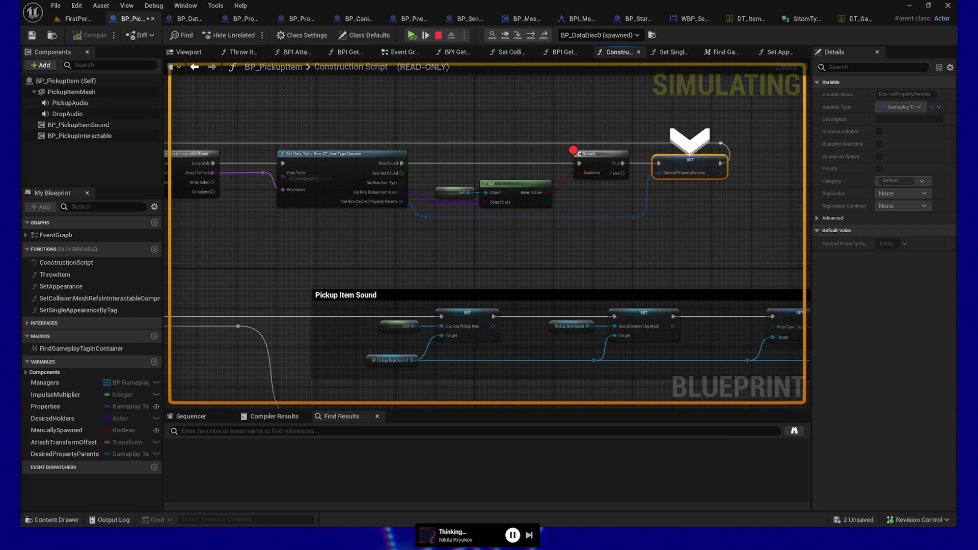
scroll(563, 288, "up", 4)
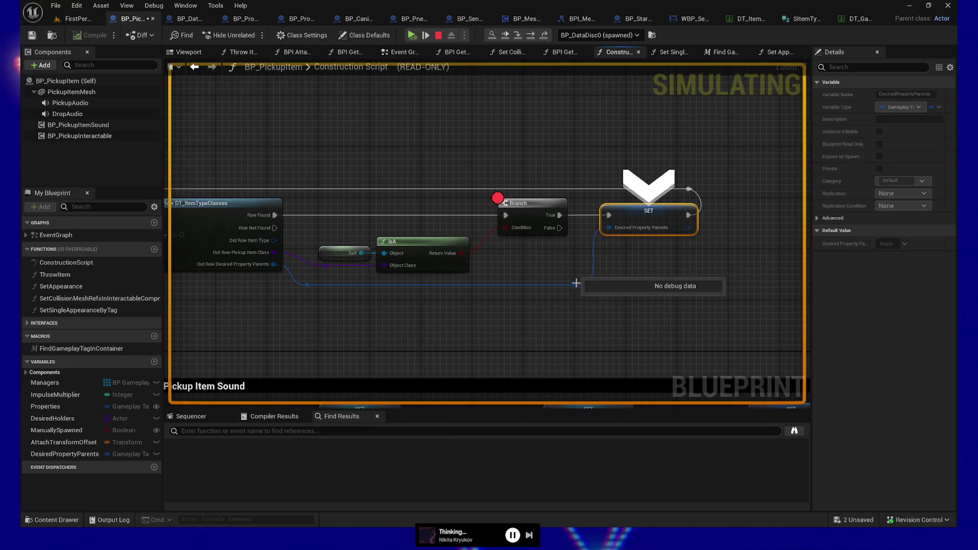
left_click_drag(684, 250, 651, 280)
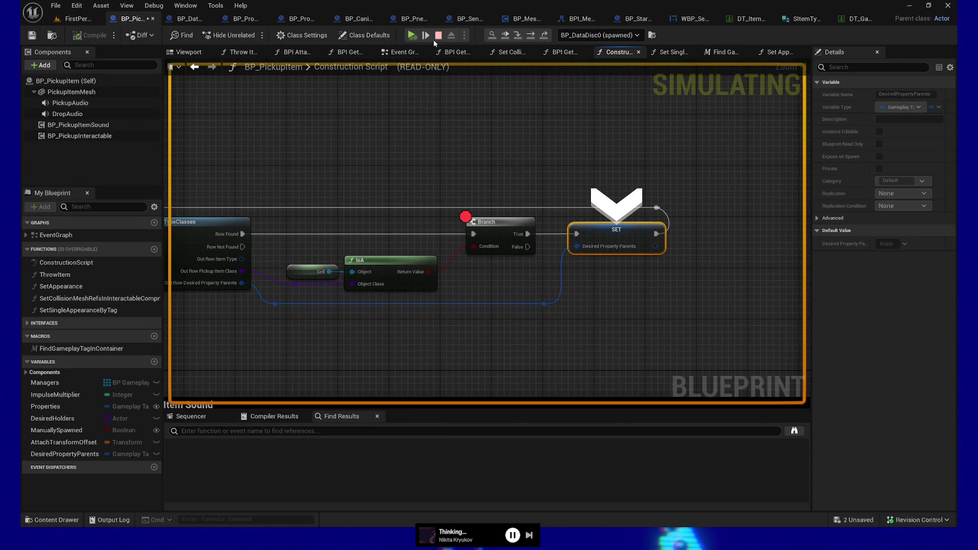
Step: Stop simulating and shift the SET node and its reroute points right to make room
left_click(438, 36)
left_click_drag(575, 170, 531, 154)
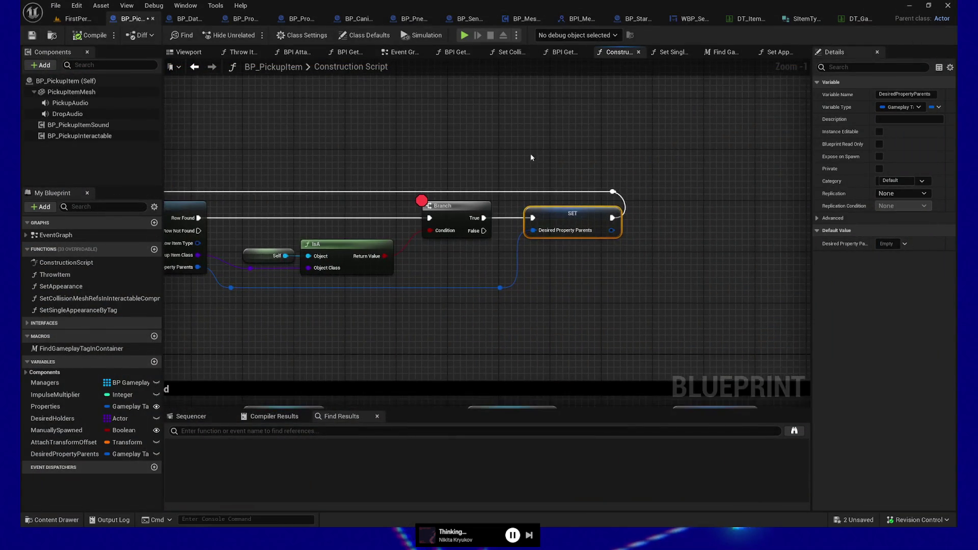
left_click_drag(634, 270, 643, 275)
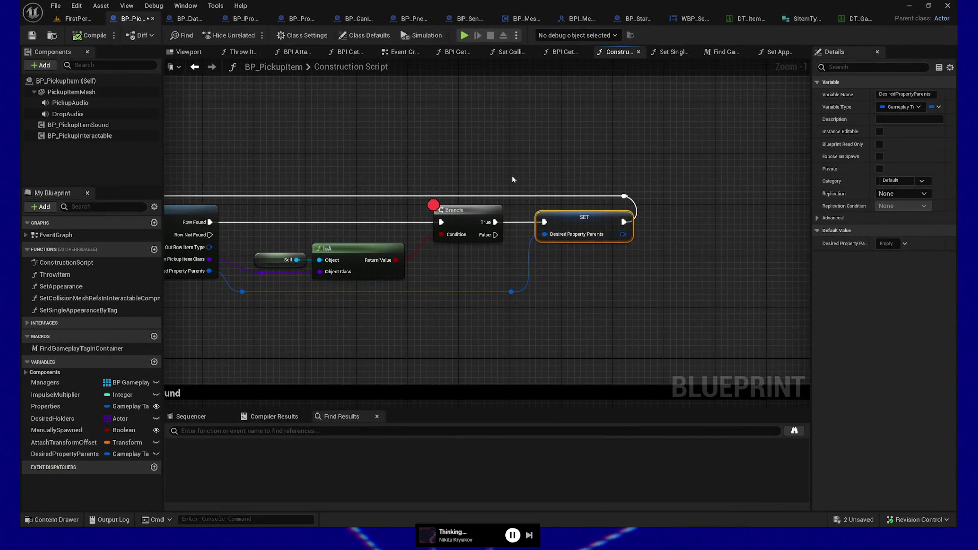
left_click_drag(513, 176, 688, 313)
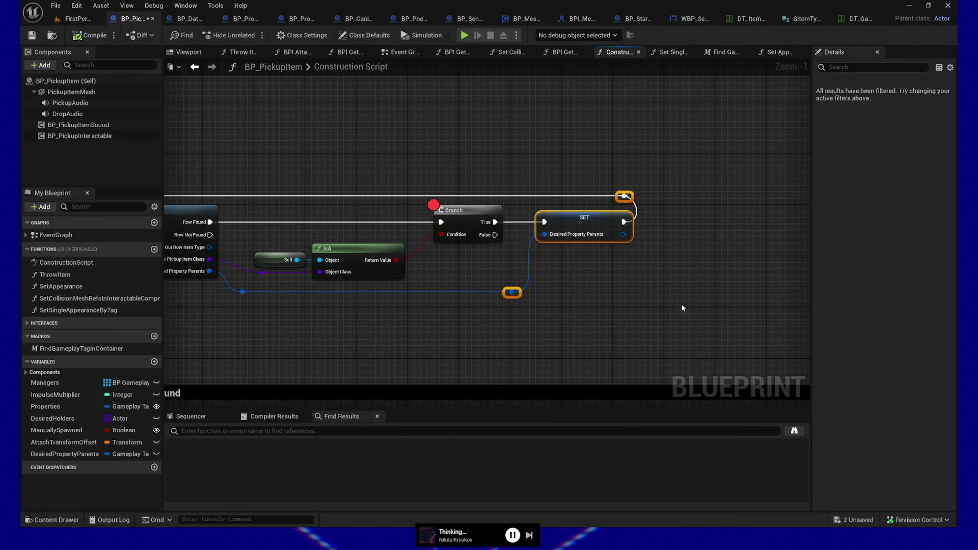
left_click(606, 184)
left_click_drag(511, 187, 703, 320)
key("Right")
key("Right")
key("Right")
key("Right")
key("Right")
key("Right")
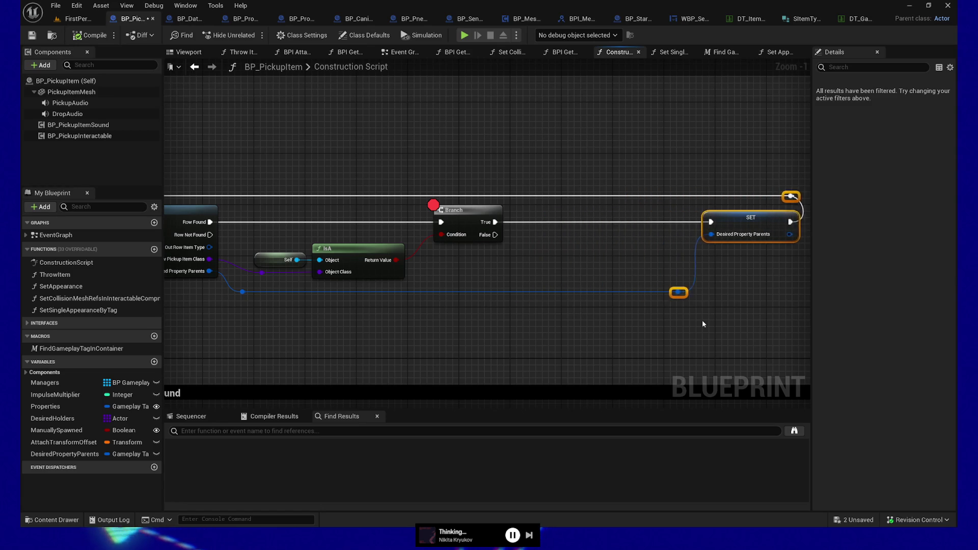
Step: Add a Print String node wired from Branch True into SET
right_click(504, 341)
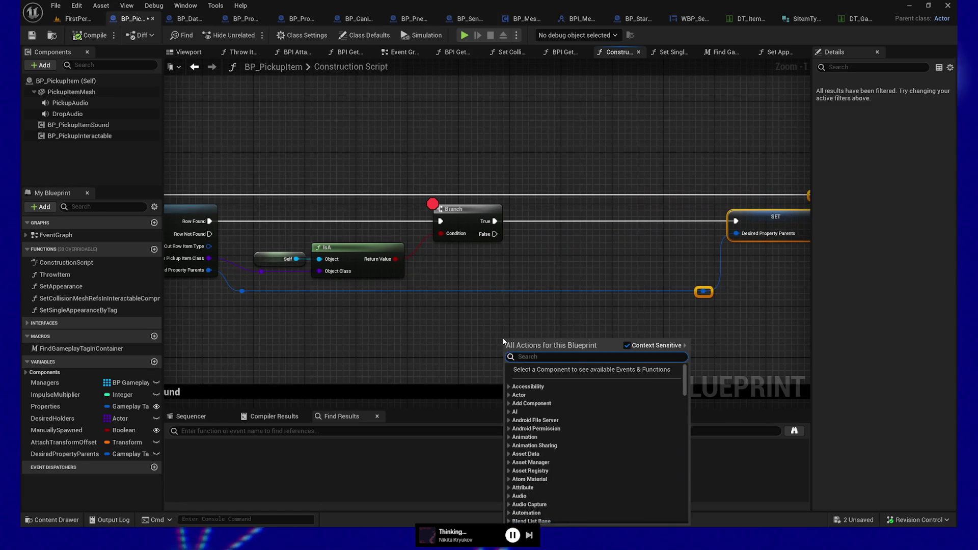
type("print string")
key("Return")
left_click_drag(520, 346, 572, 219)
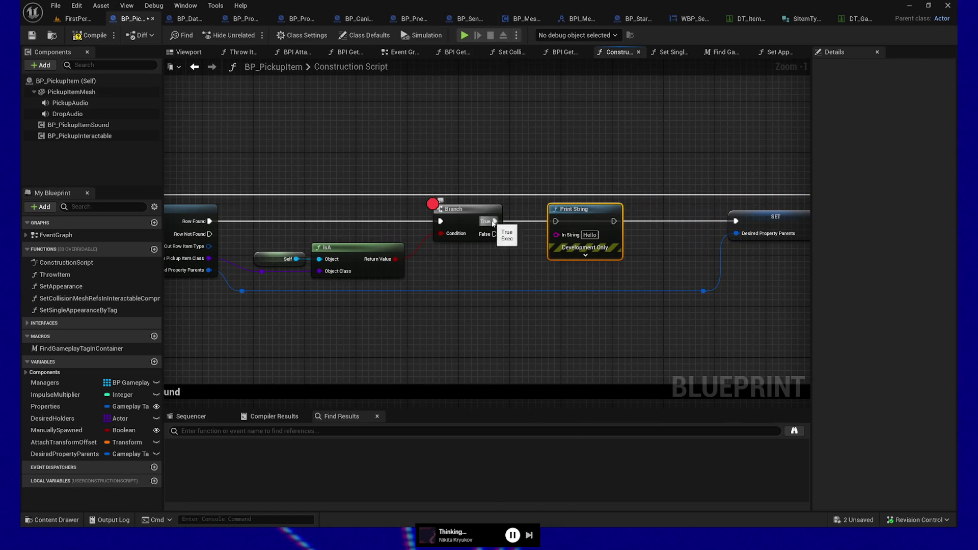
left_click_drag(495, 222, 737, 221)
left_click(586, 255)
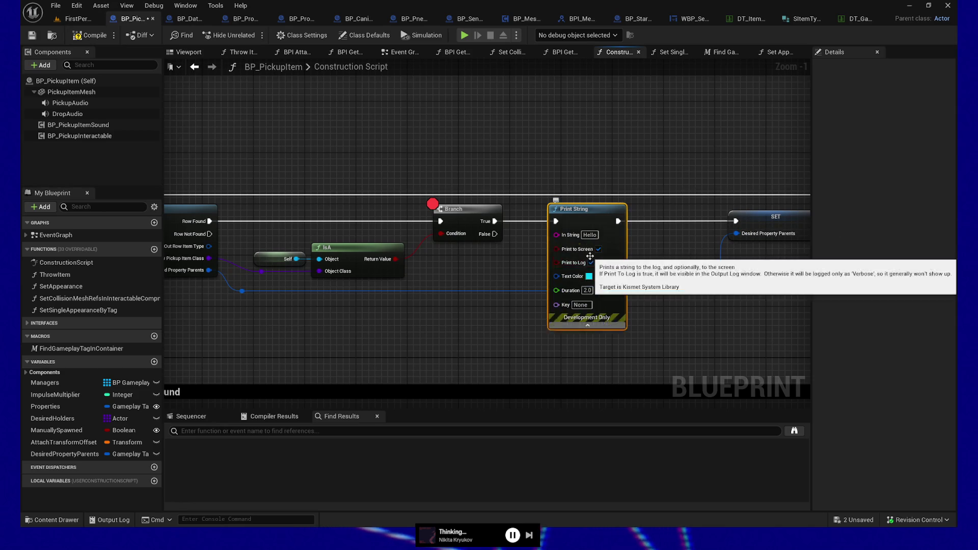
Step: Give Print String a 30-second duration and pink text colour, then nudge it into place
left_click(588, 290)
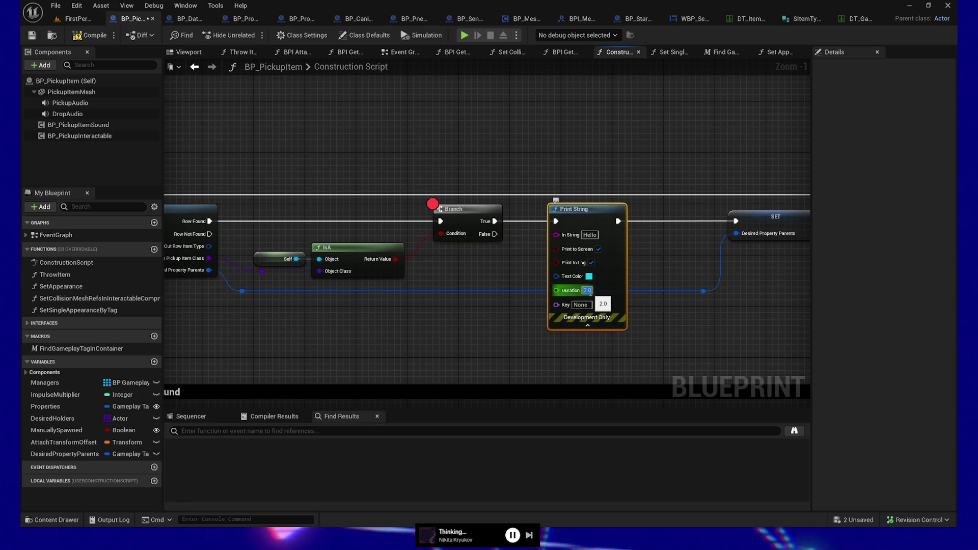
type("30")
left_click(589, 277)
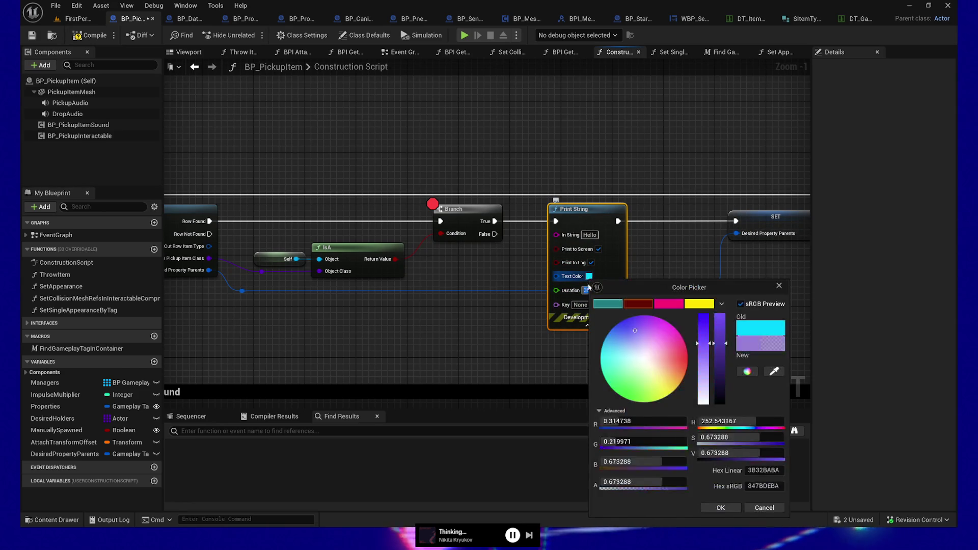
left_click(669, 304)
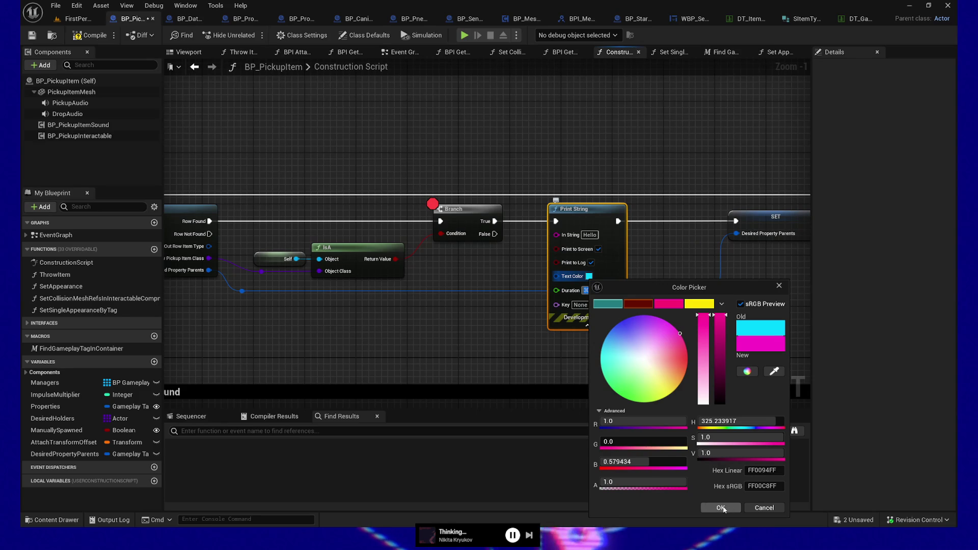
mouse_move(673, 344)
left_mouse_down()
mouse_move(696, 352)
mouse_move(680, 354)
left_mouse_up()
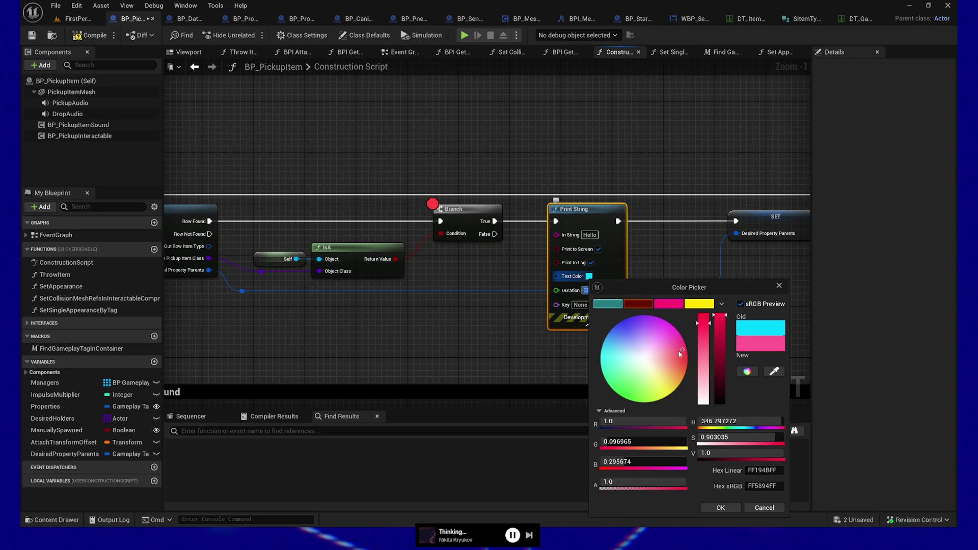
left_click(722, 509)
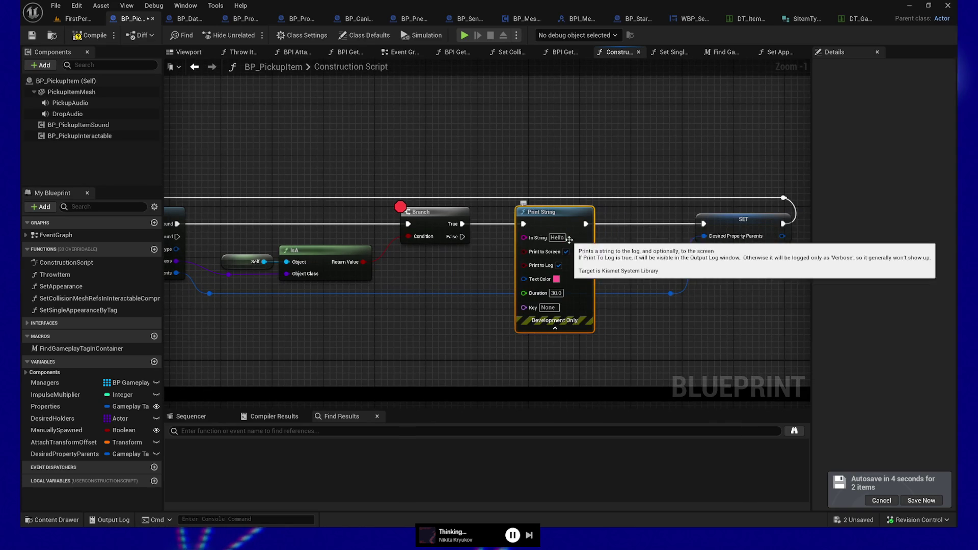
left_click_drag(570, 242, 596, 242)
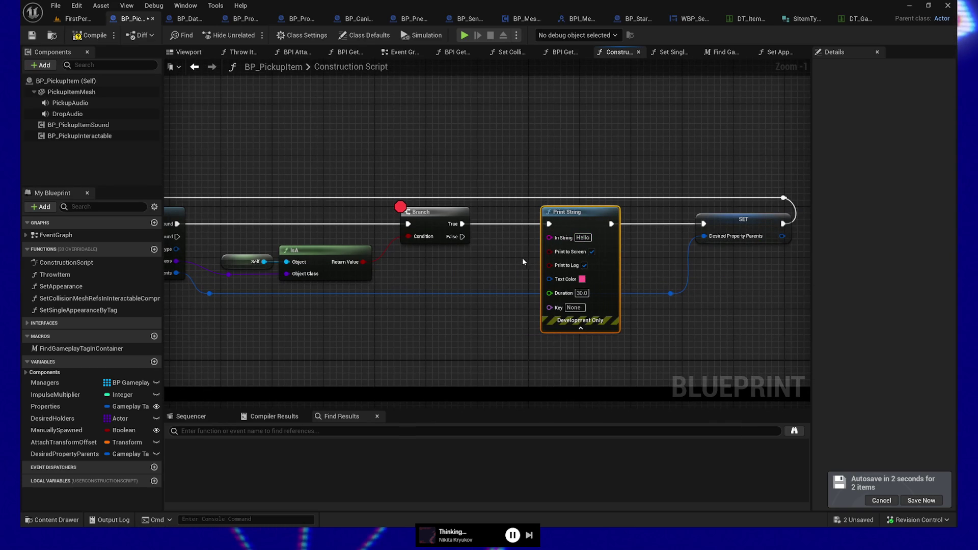
Step: Add two reroute points on the blue gameplay tag container wire
left_click_drag(522, 257, 504, 261)
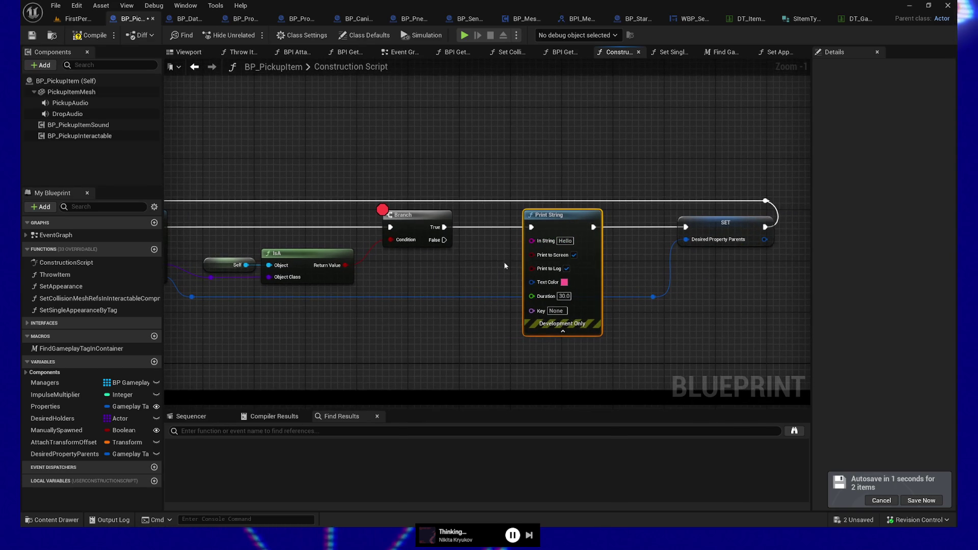
double_click(419, 297)
double_click(192, 297)
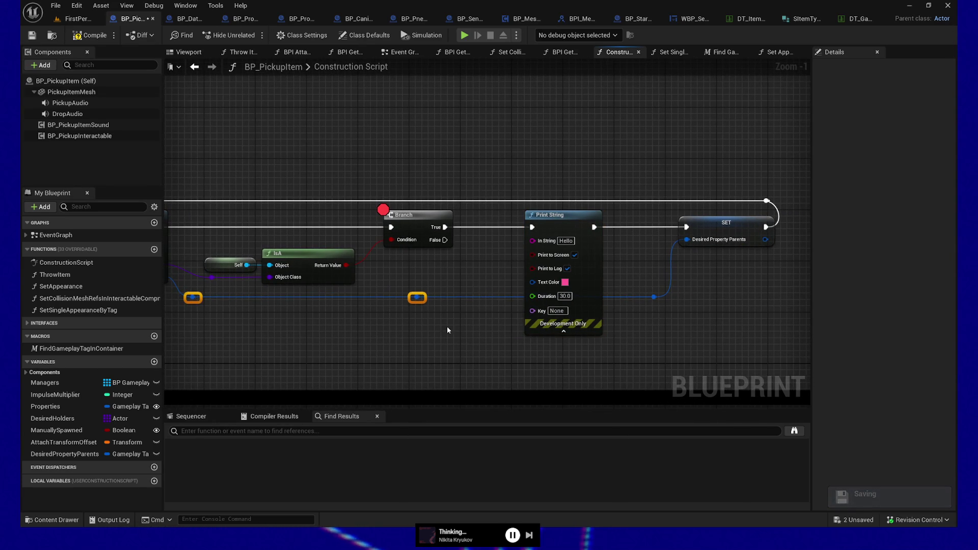
left_click_drag(448, 326, 607, 331)
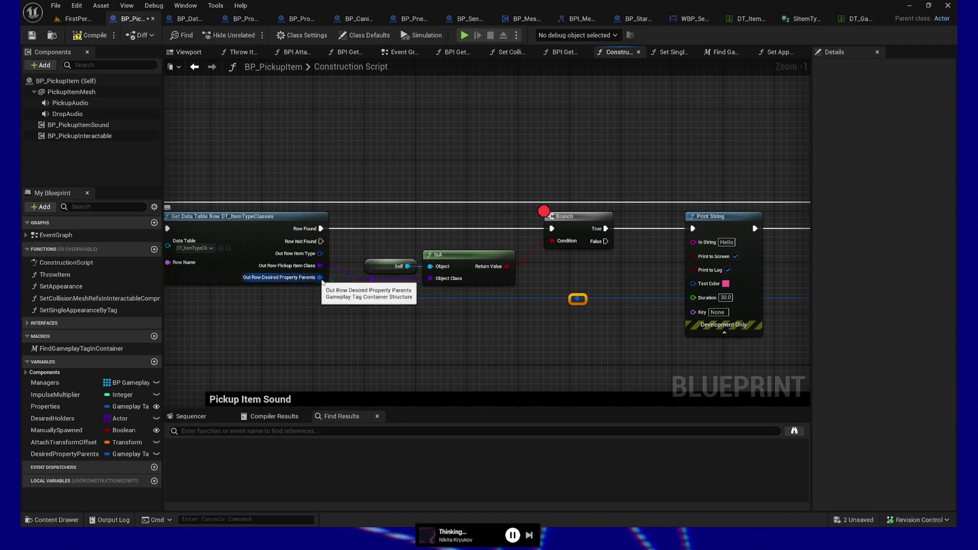
Step: Add Get Num Gameplay Tags in Container and feed its count into Print String's In String
mouse_move(570, 304)
left_mouse_down()
mouse_move(429, 319)
mouse_move(456, 294)
left_mouse_up()
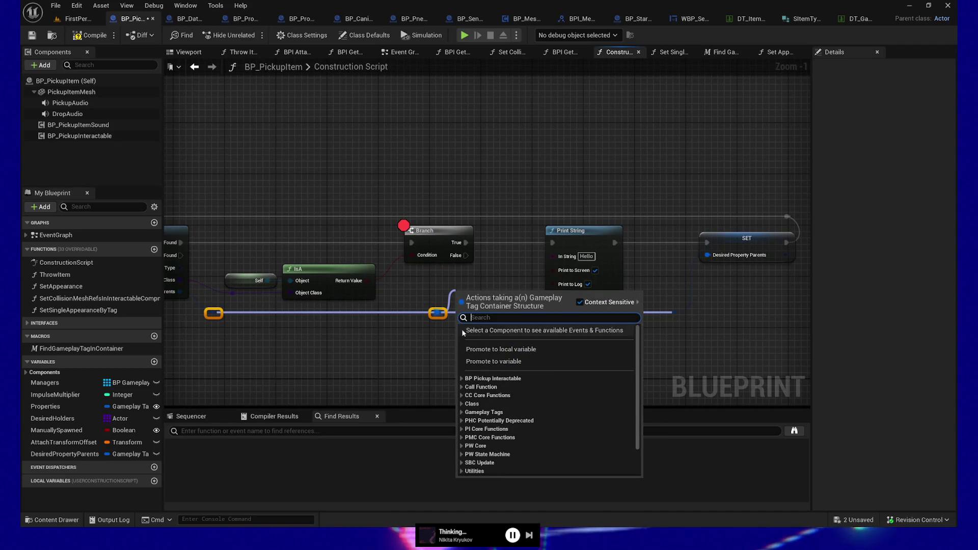
left_click(465, 417)
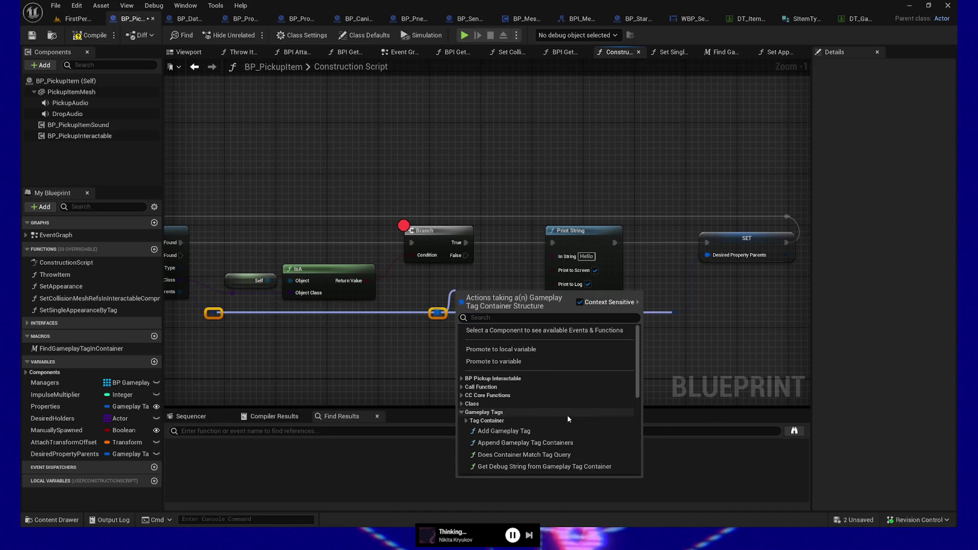
scroll(567, 415, "down", 3)
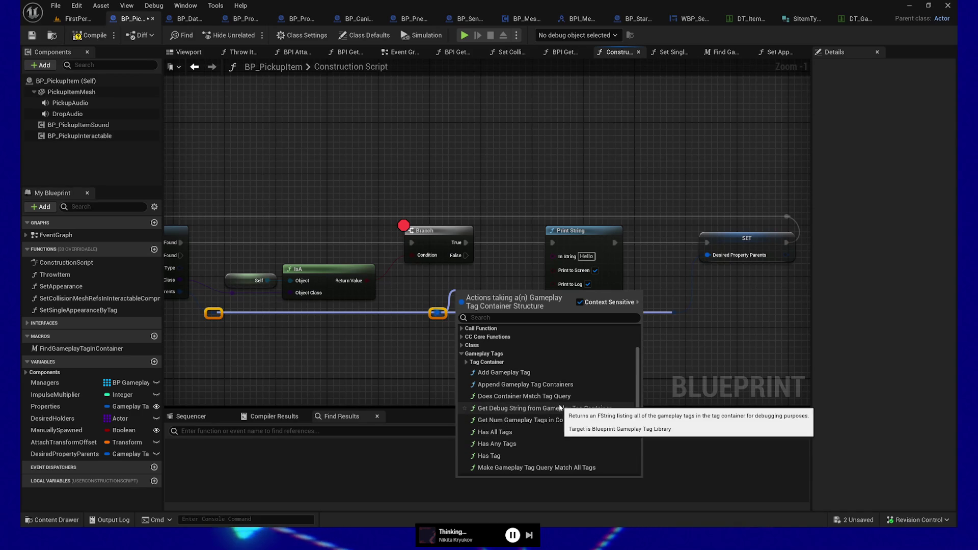
scroll(548, 398, "down", 4)
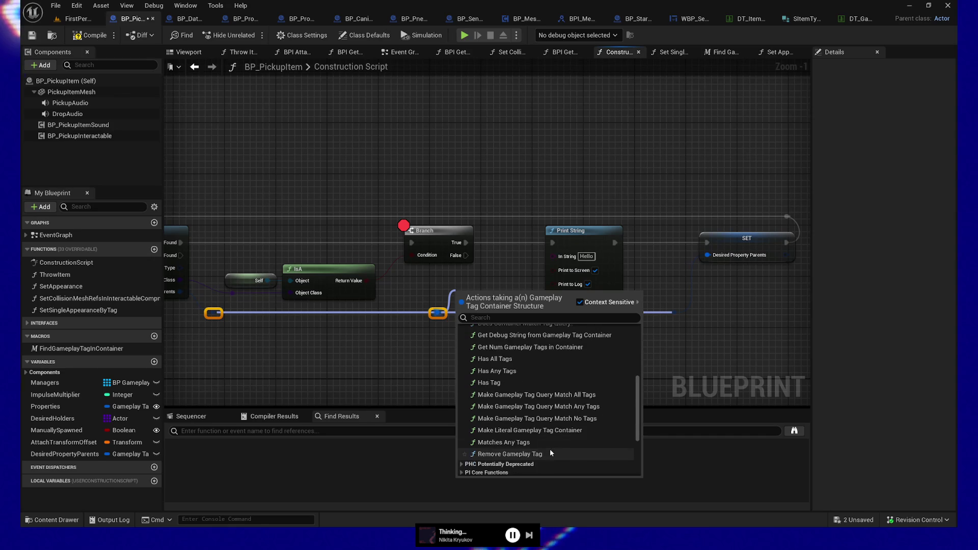
scroll(550, 448, "up", 1)
scroll(550, 448, "up", 3)
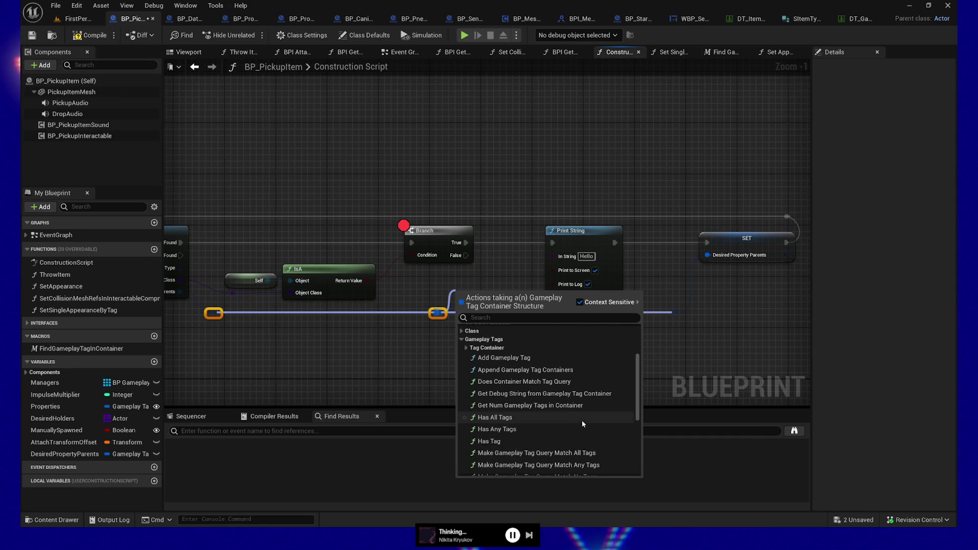
left_click(513, 411)
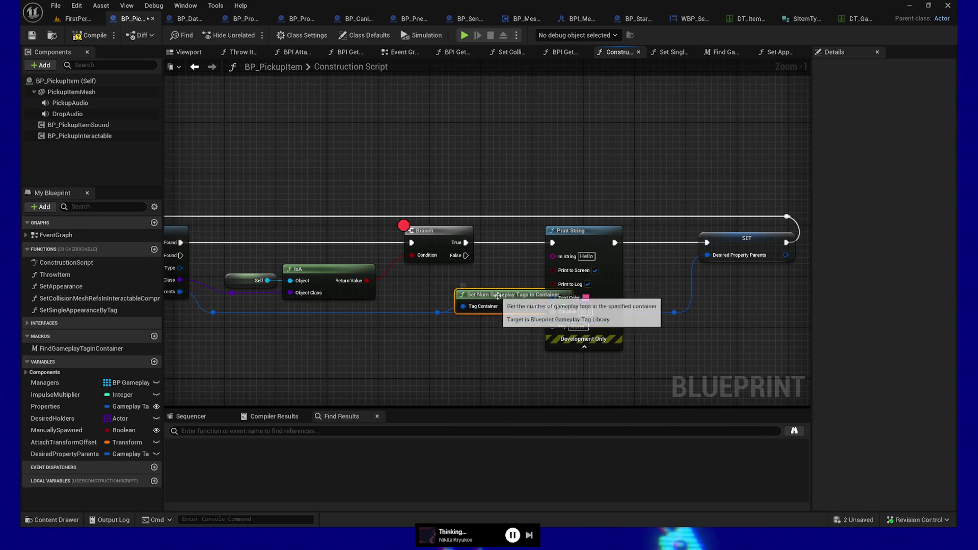
mouse_move(497, 296)
left_mouse_down()
mouse_move(476, 279)
mouse_move(459, 284)
left_mouse_up()
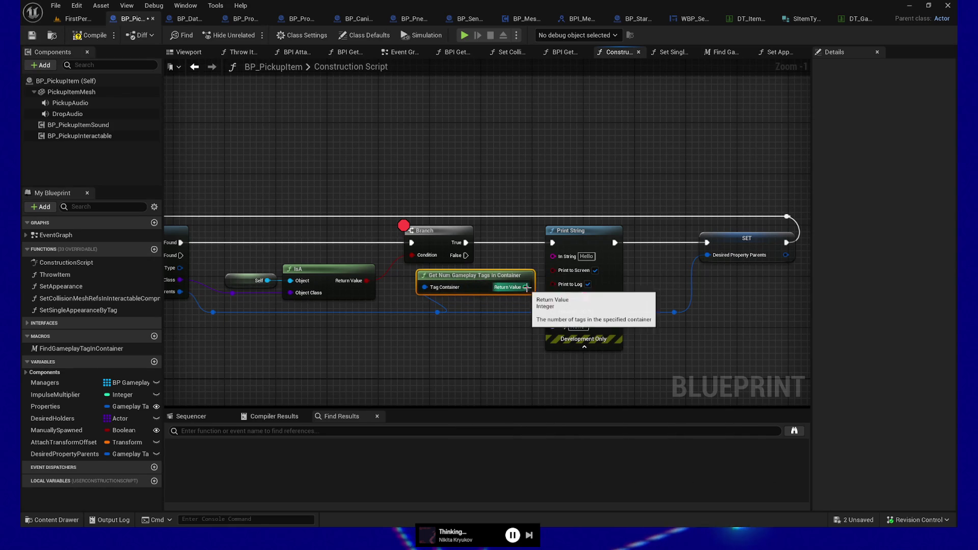
mouse_move(525, 287)
left_mouse_down()
mouse_move(528, 304)
mouse_move(553, 291)
mouse_move(552, 268)
mouse_move(552, 286)
mouse_move(540, 260)
mouse_move(553, 270)
mouse_move(554, 256)
left_mouse_up()
left_click(552, 270, "alt")
key("ctrl+z")
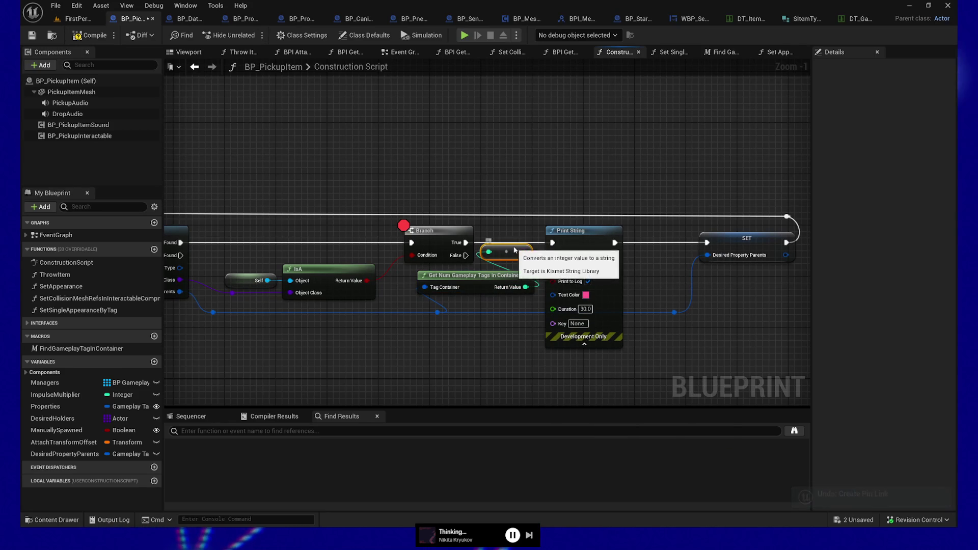
left_click(506, 259)
Step: Compile and simulate to the Branch breakpoint, check SM_Bookshelf5 in the level, then return to BP_PickupItem
left_click(86, 36)
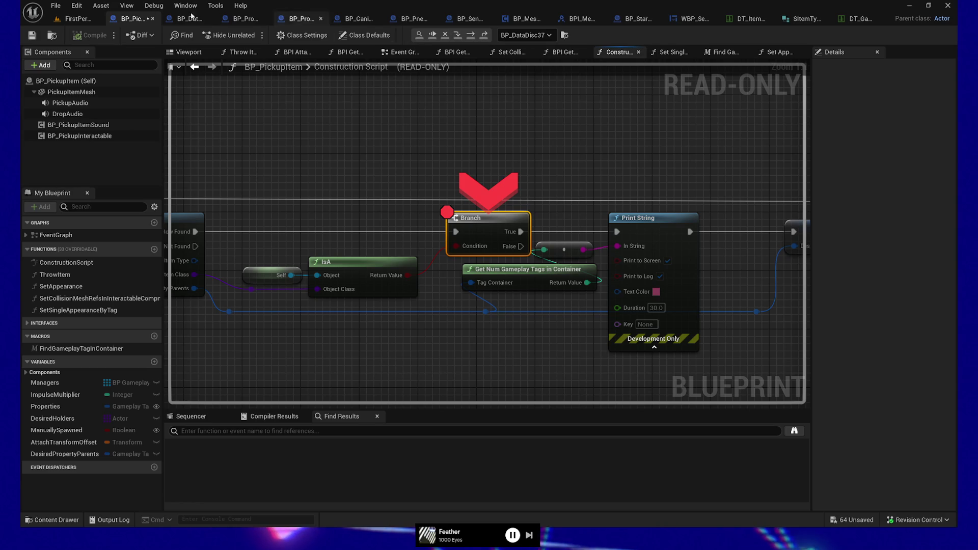
left_click(66, 20)
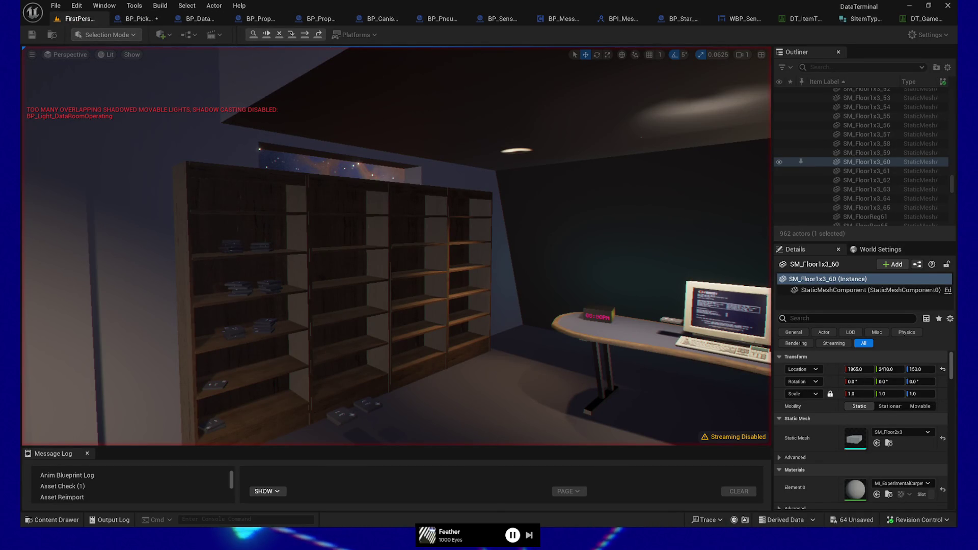
left_click(431, 225)
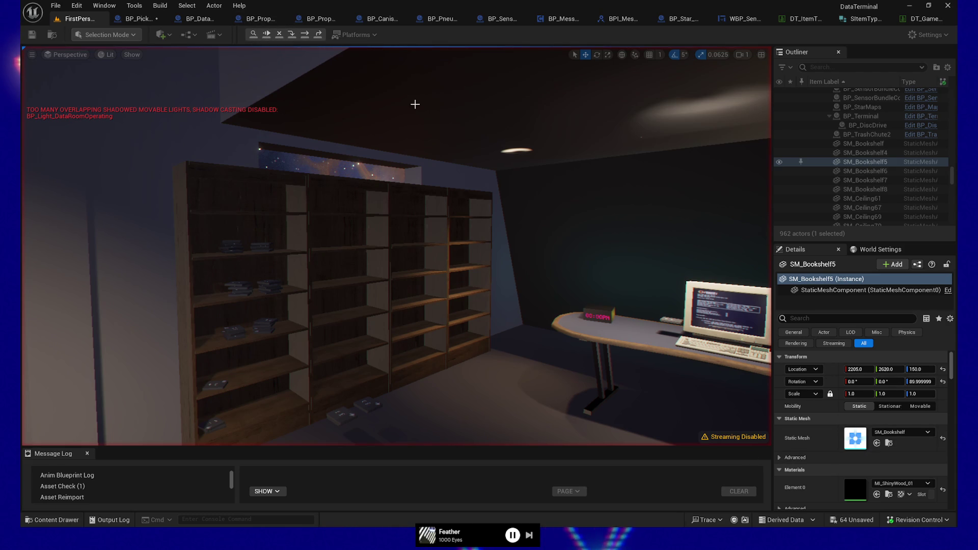
left_click(131, 22)
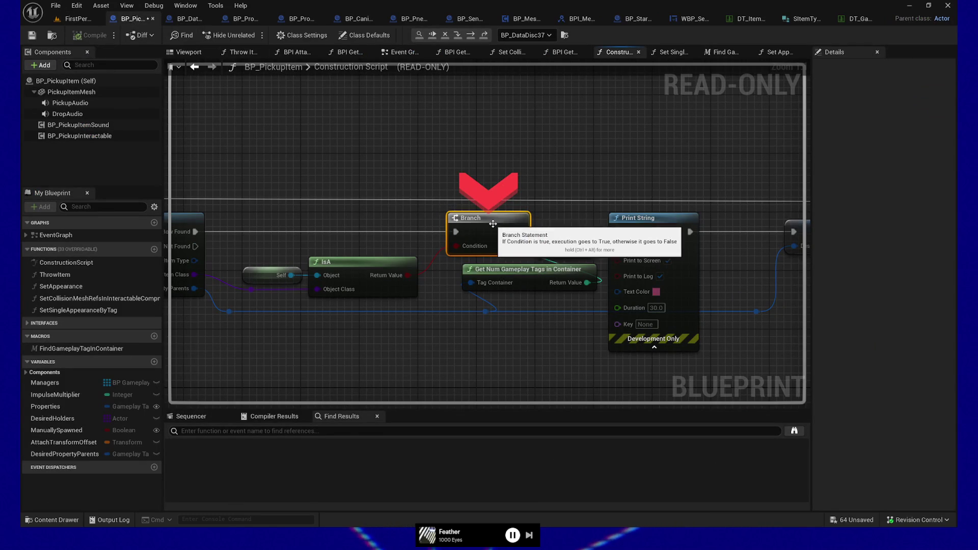
Step: Re-toggle the Branch breakpoint and switch the debug object to another data disc instance
left_click(447, 211)
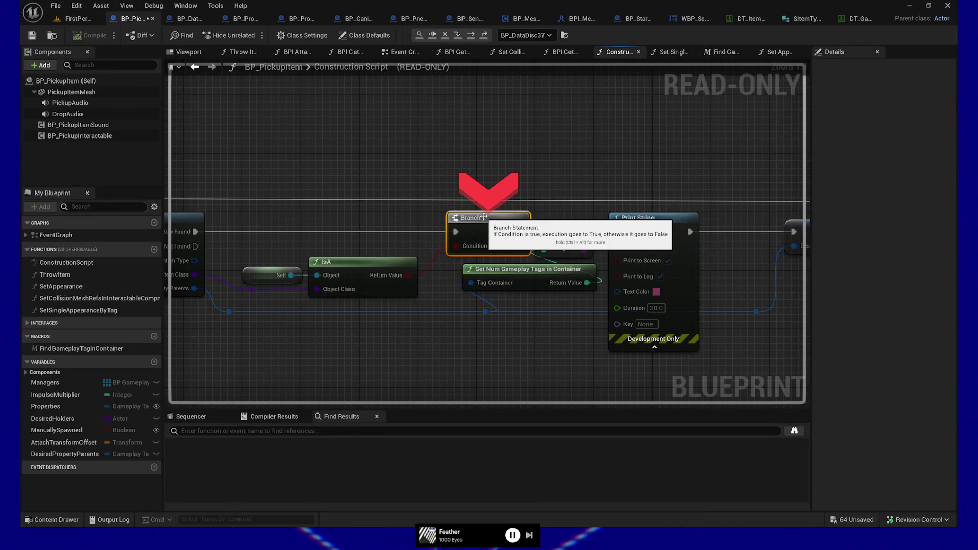
key("F9")
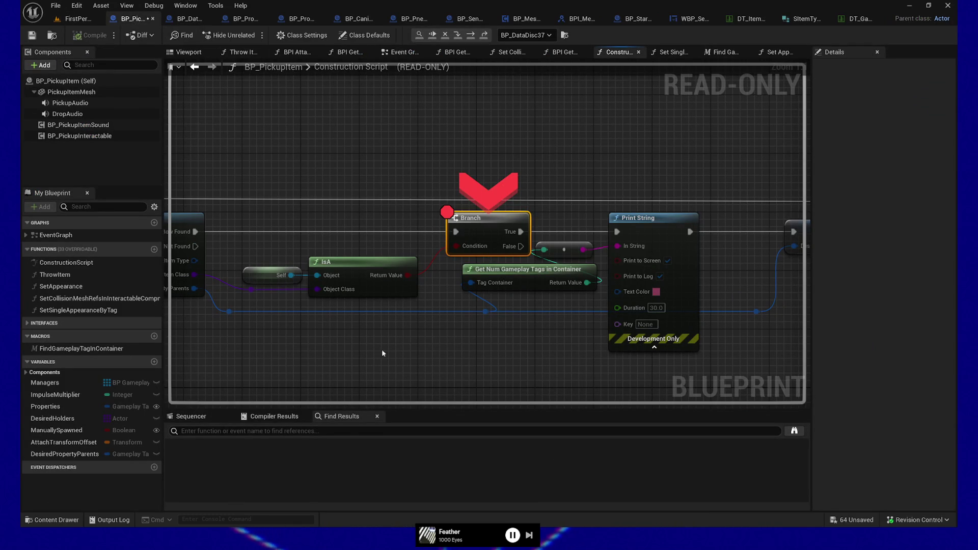
left_click(432, 35)
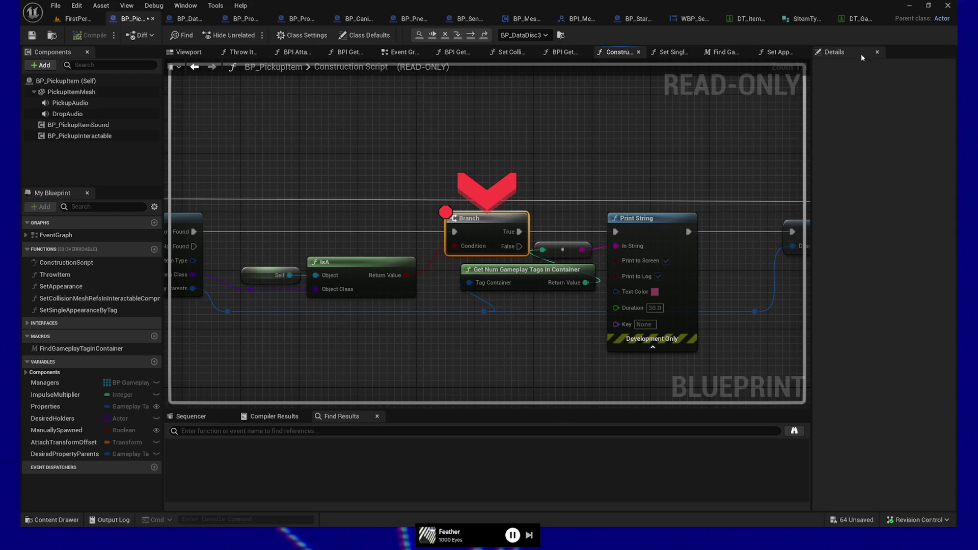
left_click_drag(641, 129, 611, 145)
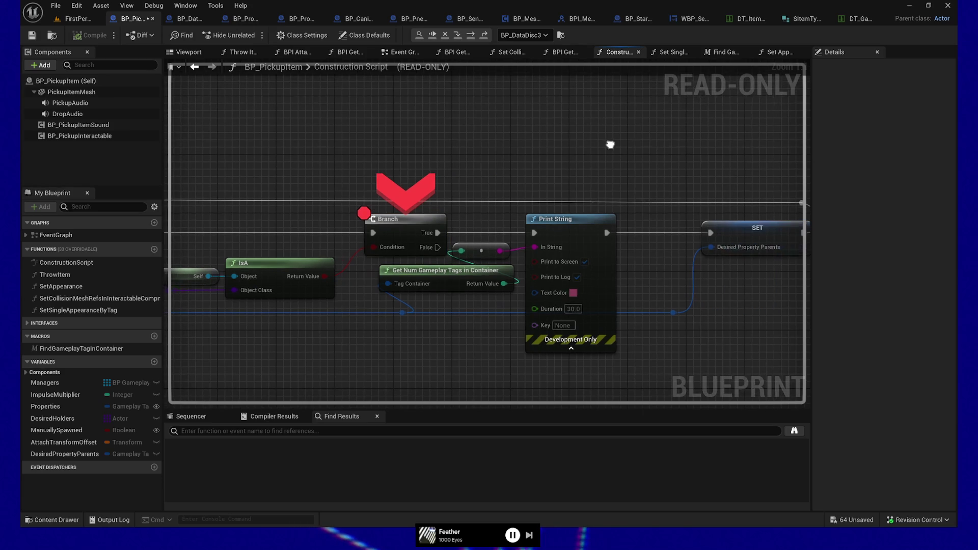
left_click_drag(458, 191, 662, 394)
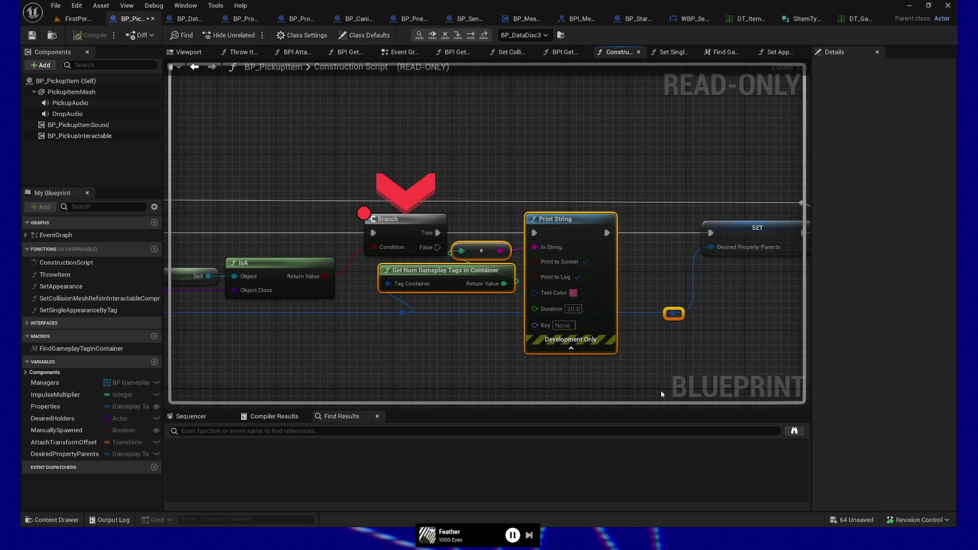
left_click(557, 161)
mouse_move(664, 115)
left_mouse_down()
mouse_move(649, 157)
mouse_move(654, 93)
left_mouse_up()
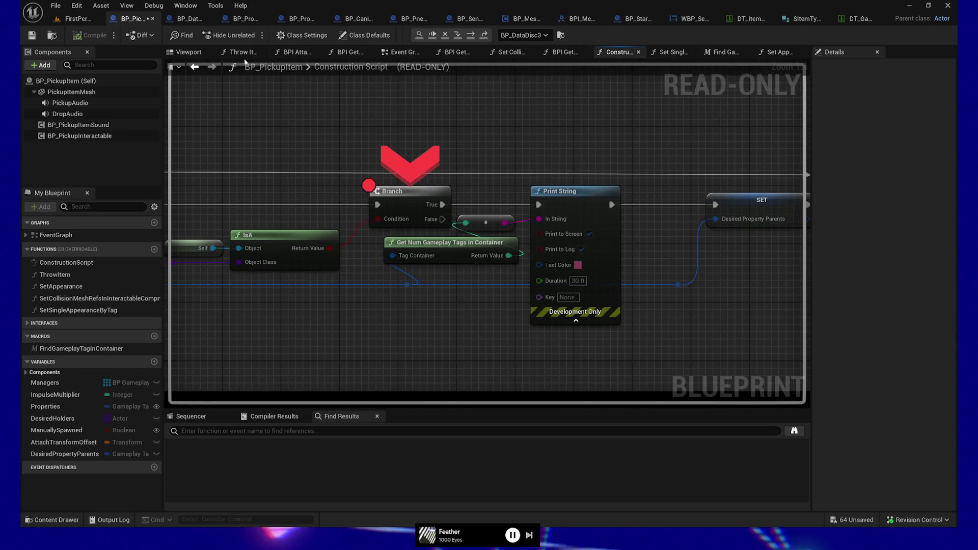
Step: Go to the FirstPersonMap level and select the SM_WallReg60 wall piece
left_click(80, 21)
left_click(134, 19)
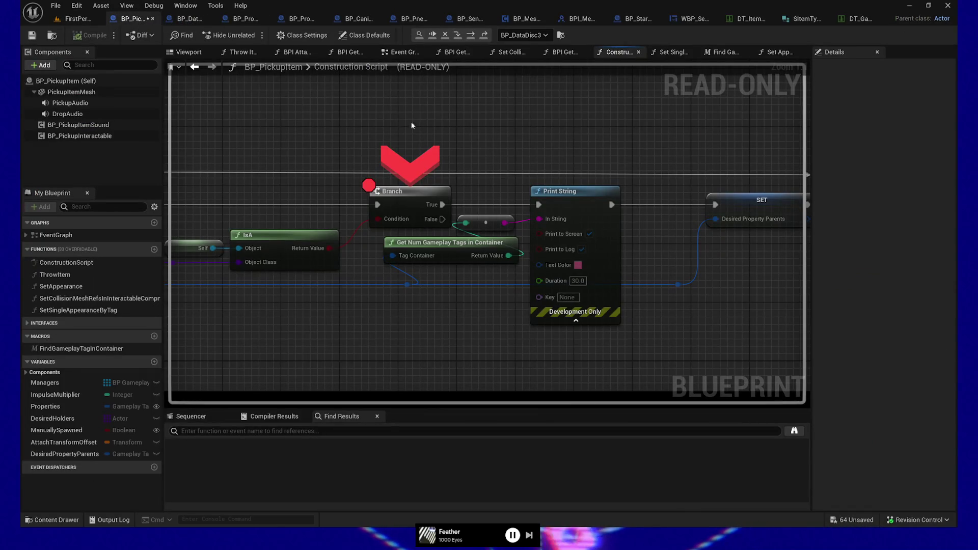
left_click(78, 19)
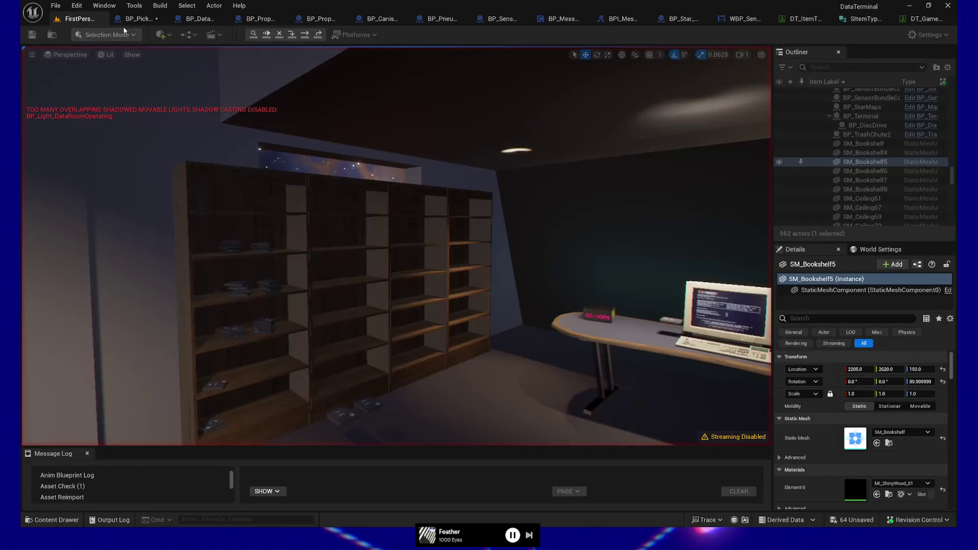
left_click(627, 180)
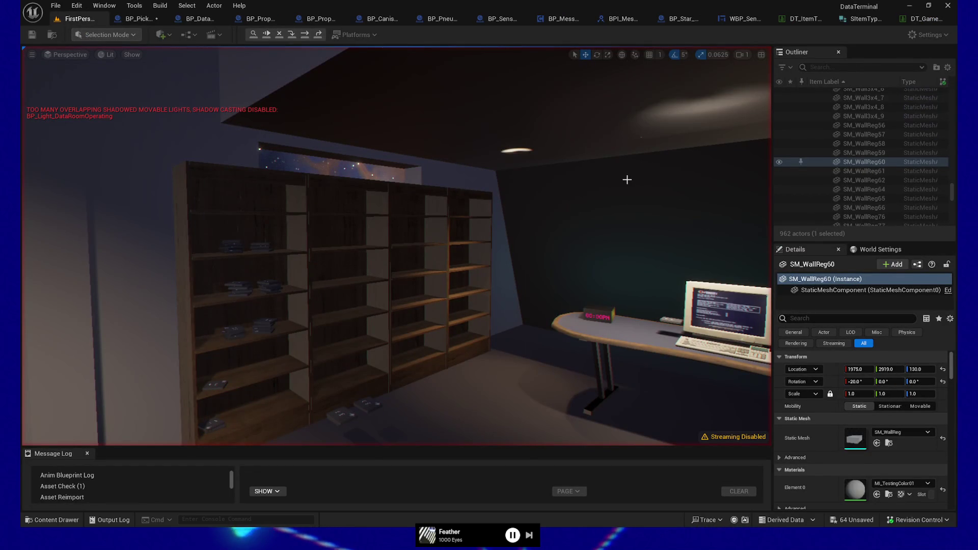
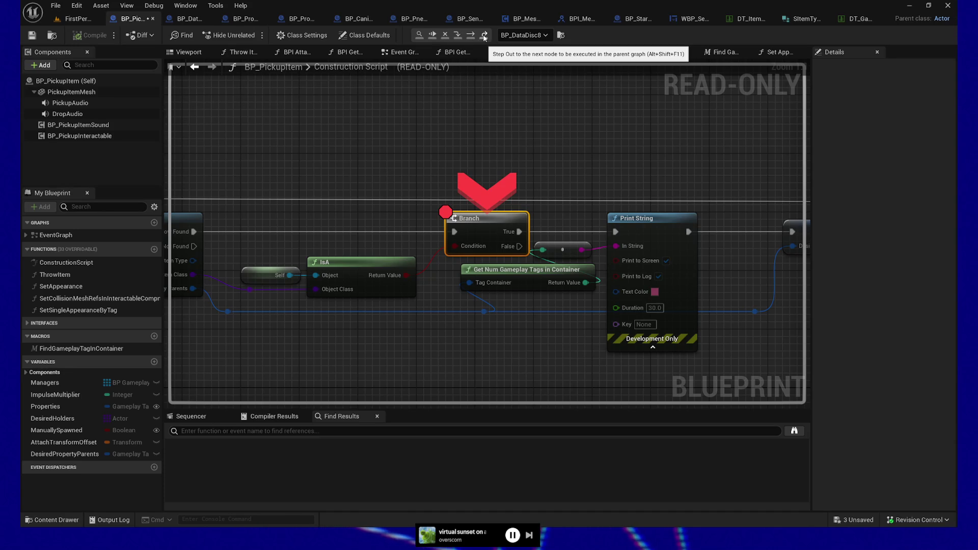
Step: Remove the Branch breakpoint, abort the paused debug session and save BP_PickupItem
key("F9")
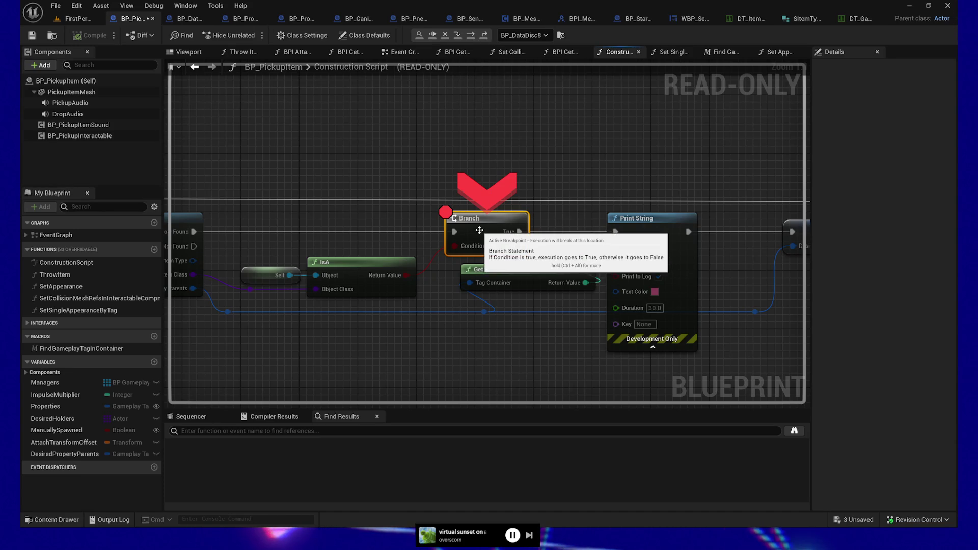
left_click(445, 35)
left_click_drag(589, 175, 559, 179)
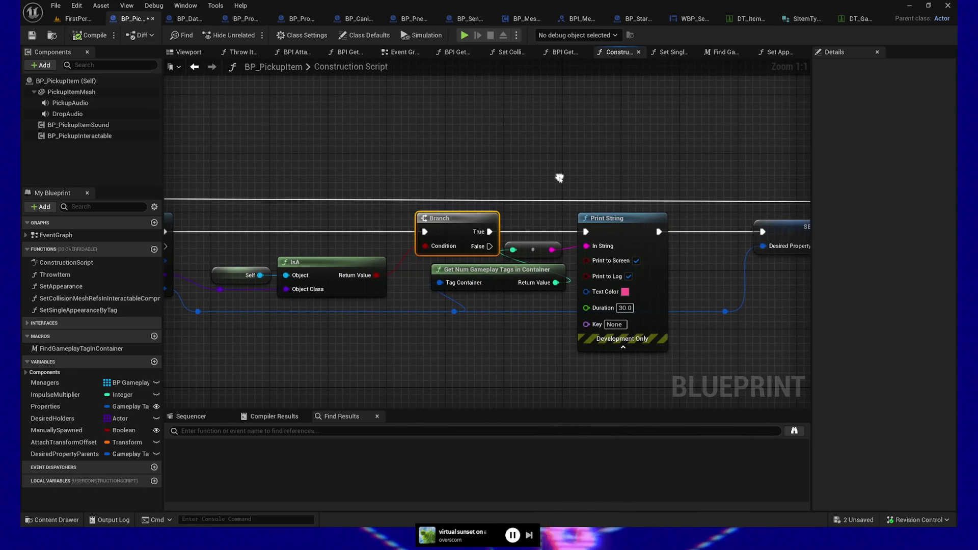
left_click(32, 37)
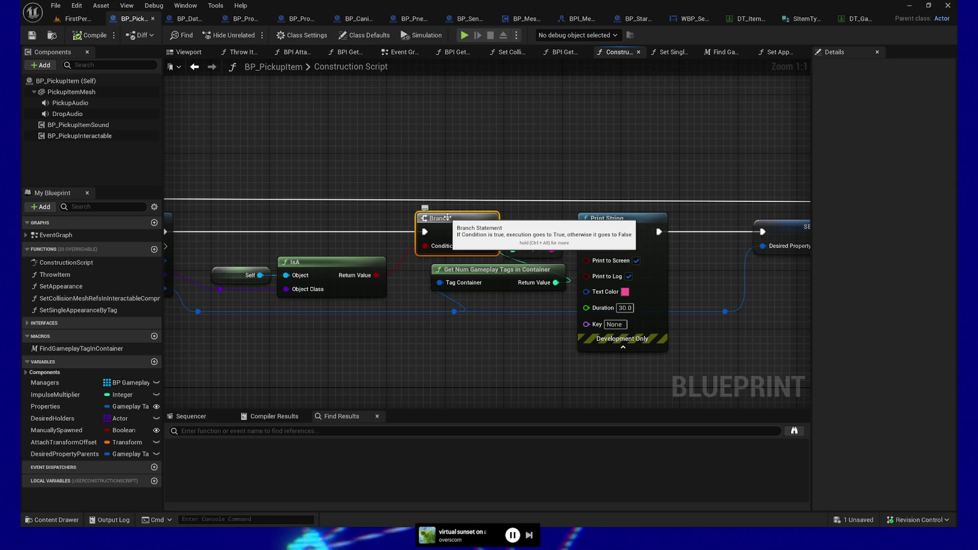
Step: Re-add the Branch breakpoint, simulate, and step through Print String, SET and the For Each Loop
key("F9")
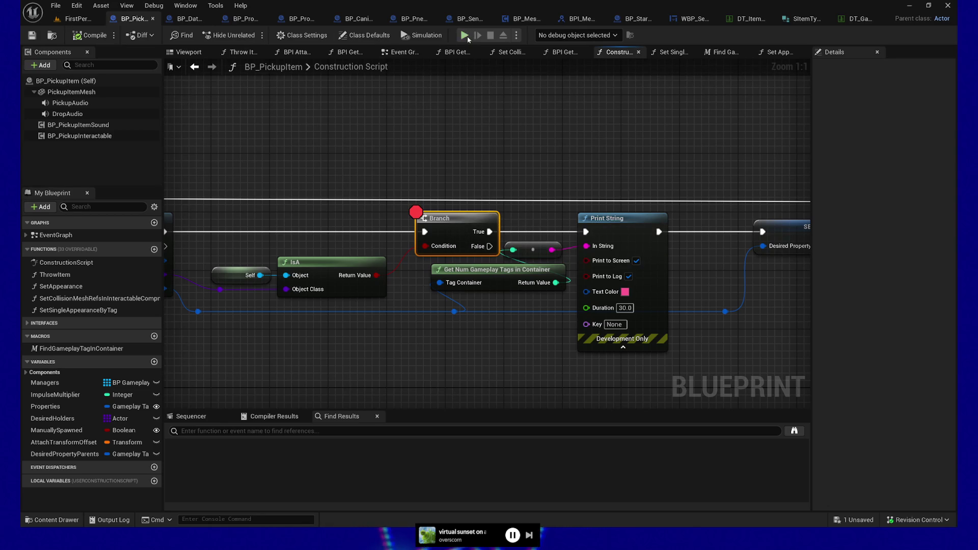
left_click(467, 36)
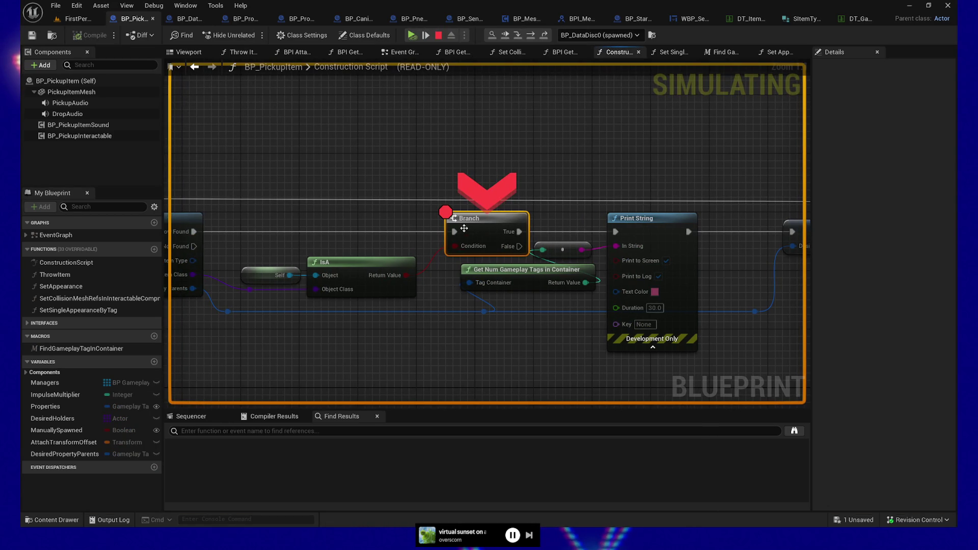
mouse_move(408, 275)
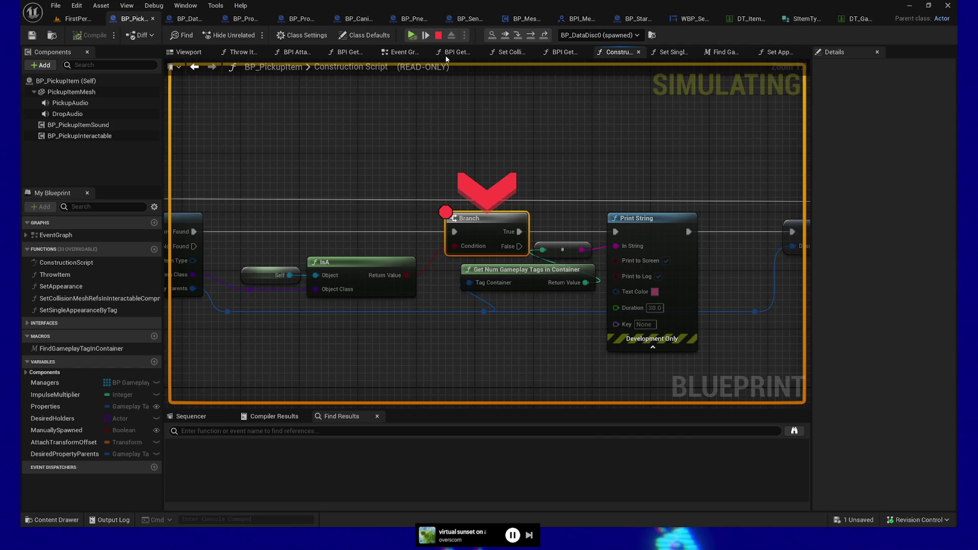
left_click(426, 35)
mouse_move(422, 203)
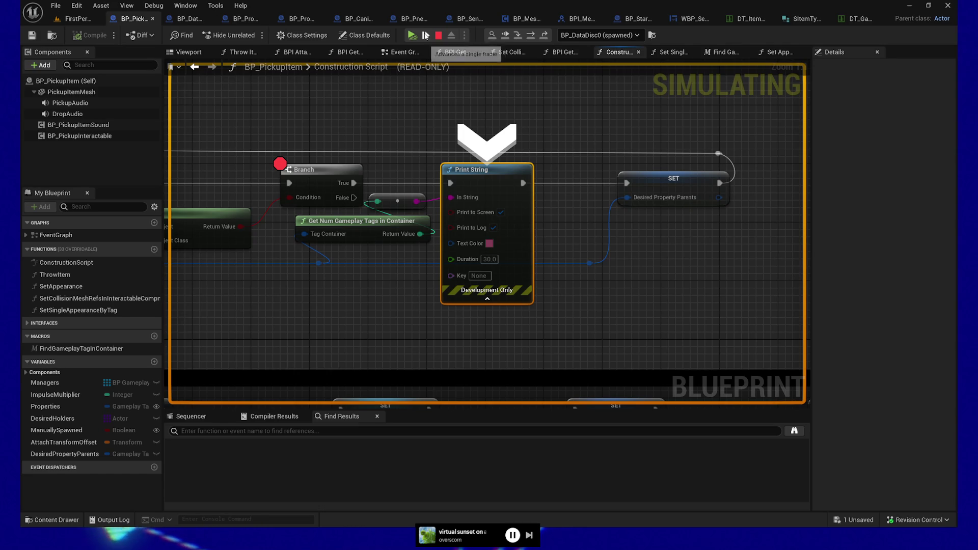
left_click(426, 35)
left_click(426, 36)
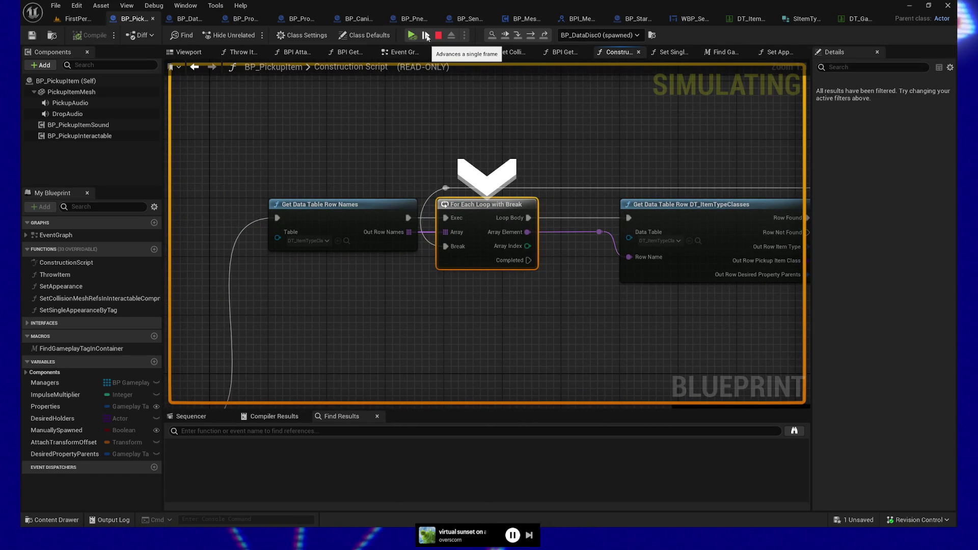
left_click(426, 36)
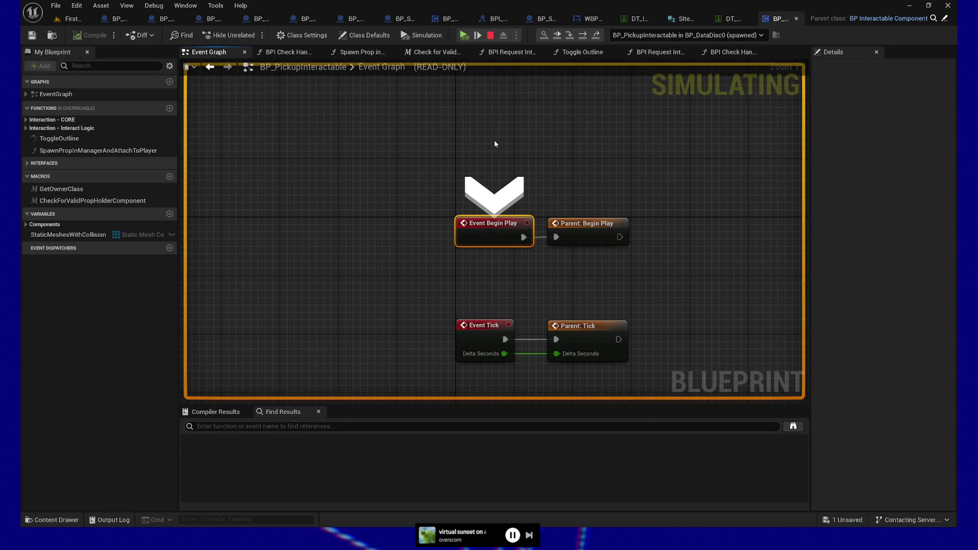
Step: Restart simulation, step again from Branch into BP_PickupInteractable's Event Begin Play, then rerun
left_click(490, 36)
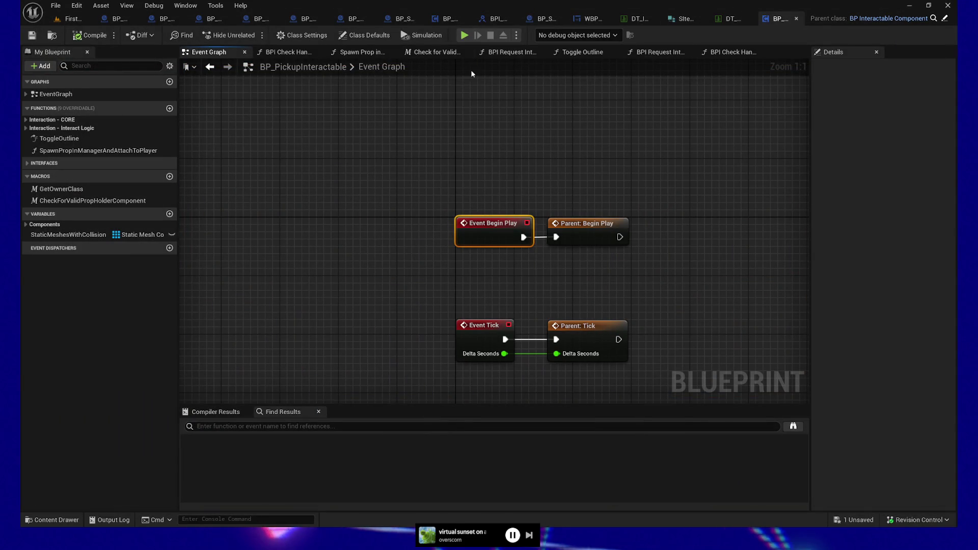
left_click(464, 35)
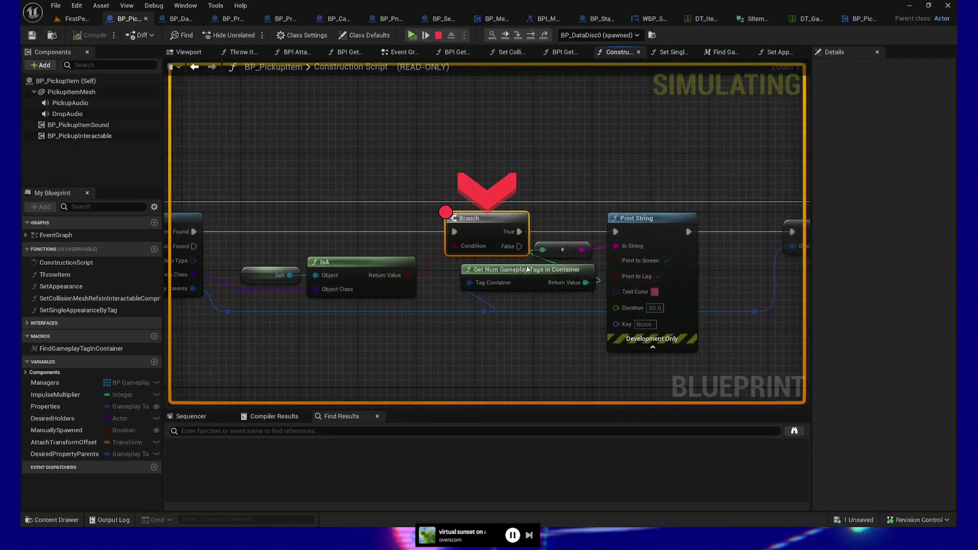
mouse_move(408, 373)
left_mouse_down()
mouse_move(655, 339)
mouse_move(576, 338)
left_mouse_up()
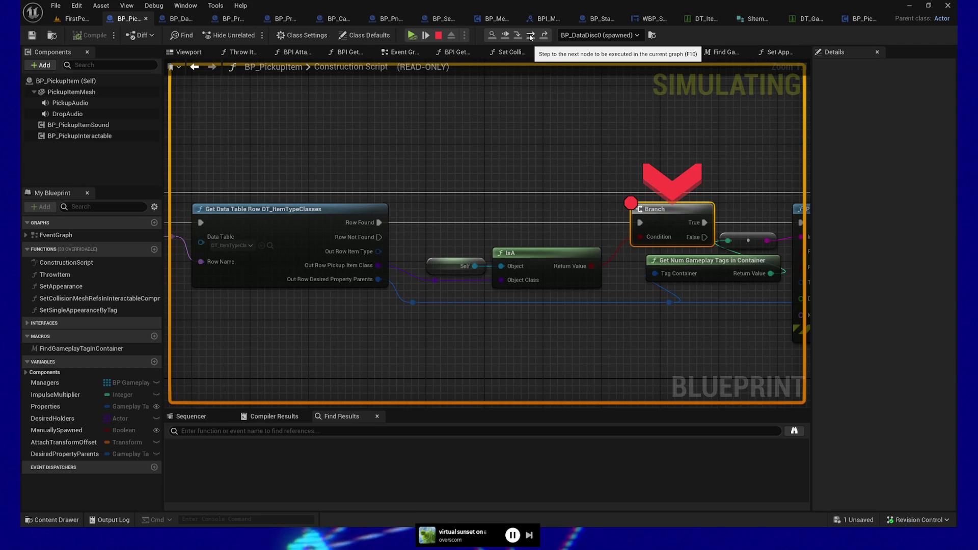
left_click(530, 36)
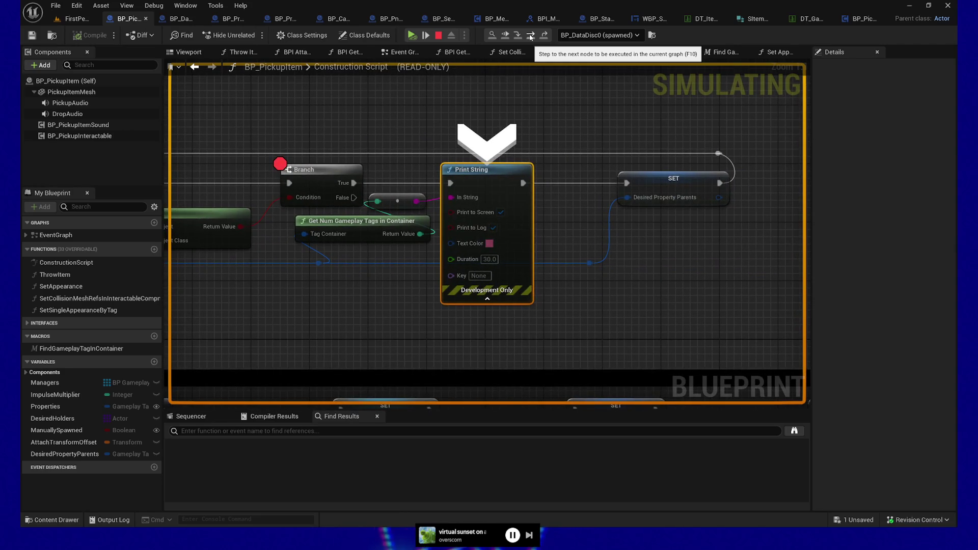
left_click(530, 35)
left_click(531, 36)
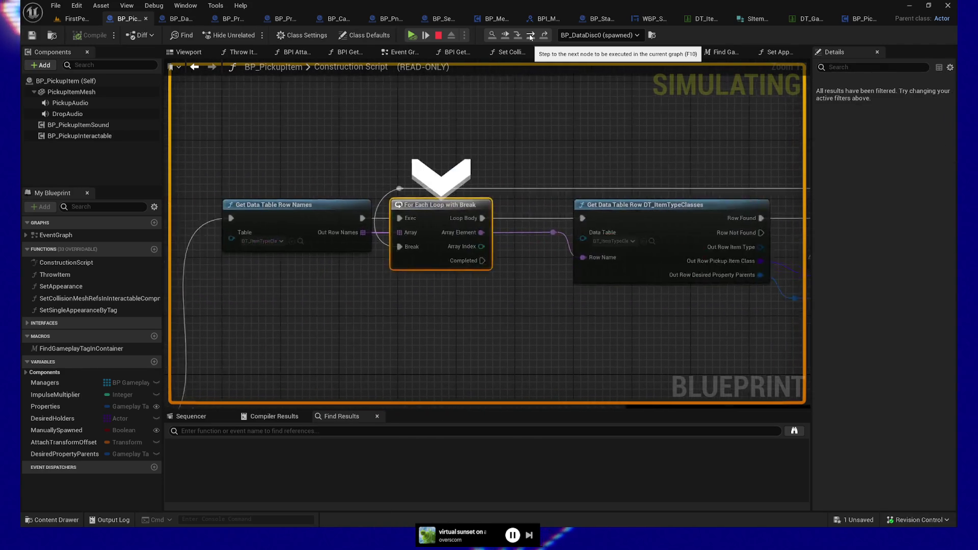
left_click(531, 36)
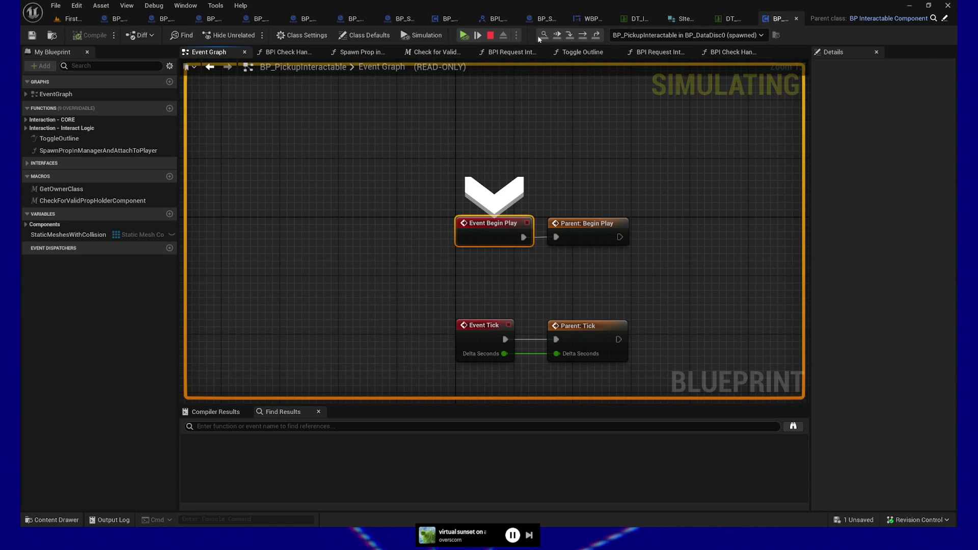
left_click(489, 36)
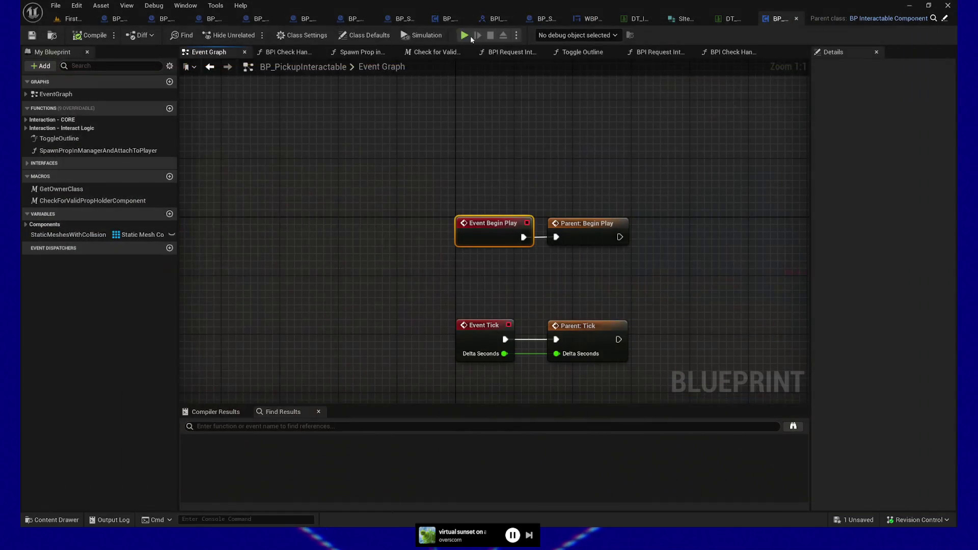
left_click(470, 36)
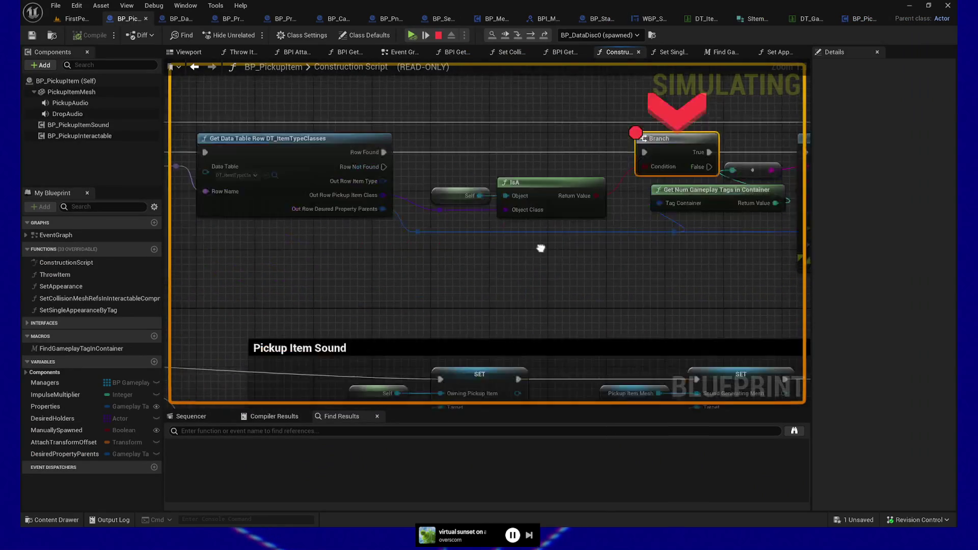
Step: Look over the Data Table and loop nodes, end simulation, and play DataTerminal in Standalone mode
mouse_move(541, 248)
left_mouse_down()
mouse_move(442, 281)
mouse_move(287, 210)
left_mouse_up()
scroll(443, 281, "down", 2)
mouse_move(474, 223)
left_mouse_down()
mouse_move(417, 223)
mouse_move(219, 346)
left_mouse_up()
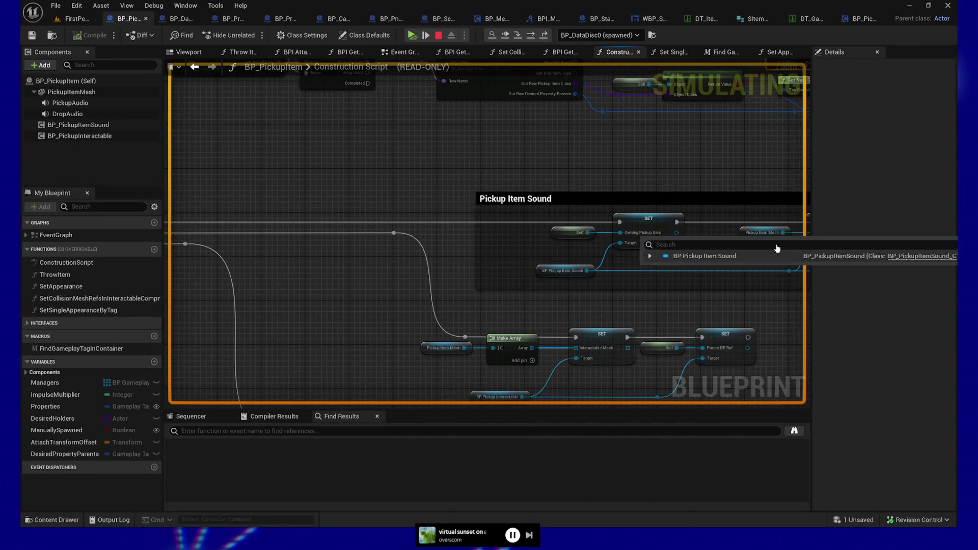
mouse_move(421, 224)
left_mouse_down()
mouse_move(519, 271)
mouse_move(516, 289)
mouse_move(383, 273)
mouse_move(542, 278)
mouse_move(658, 263)
mouse_move(607, 263)
left_mouse_up()
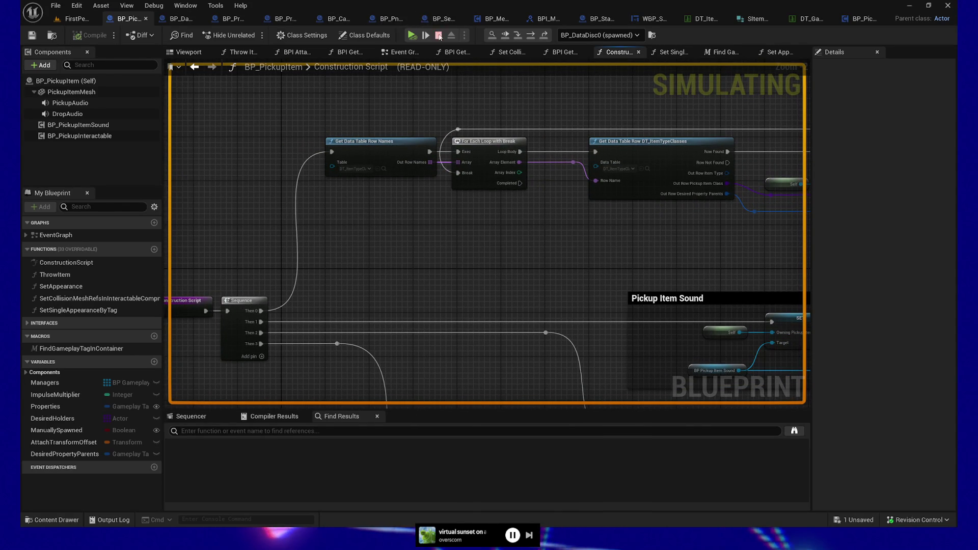
key("Escape")
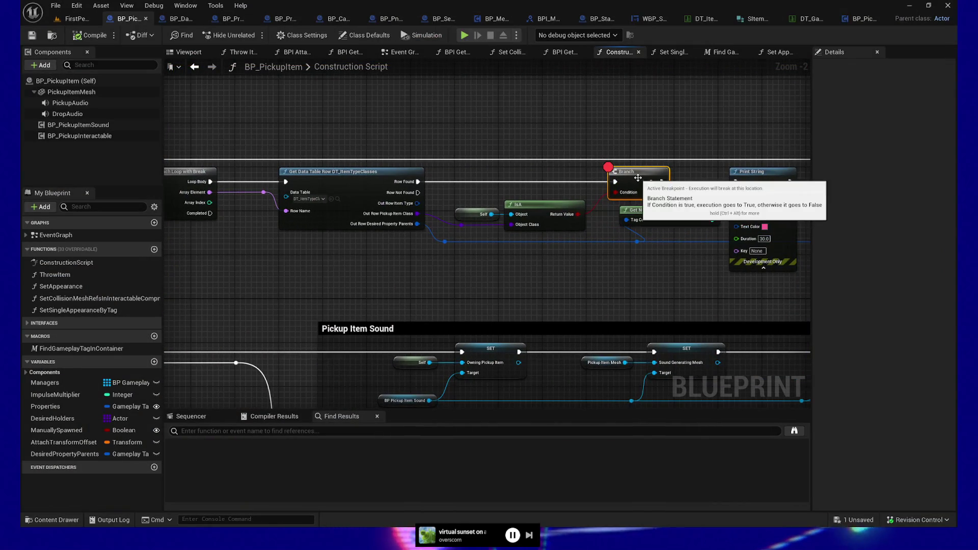
left_click_drag(550, 268, 409, 275)
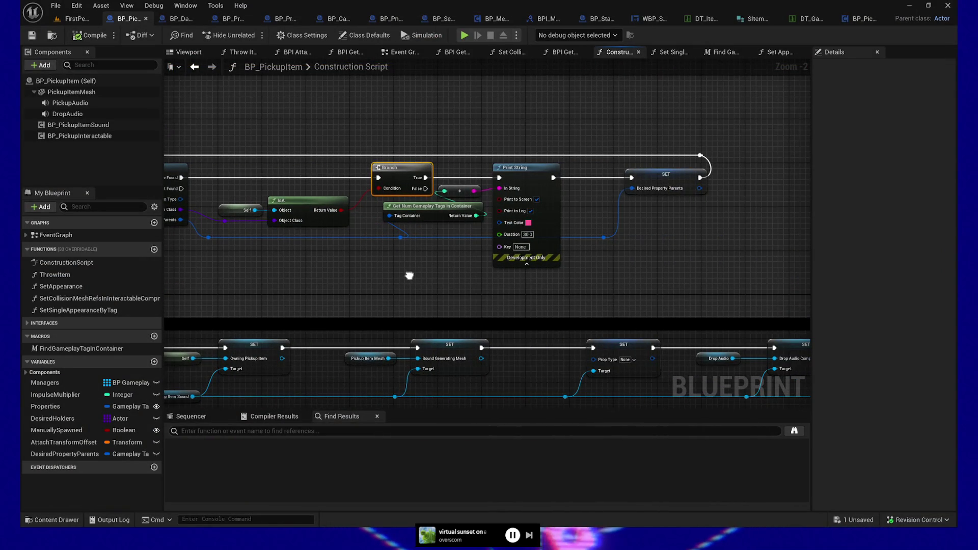
left_click(464, 36)
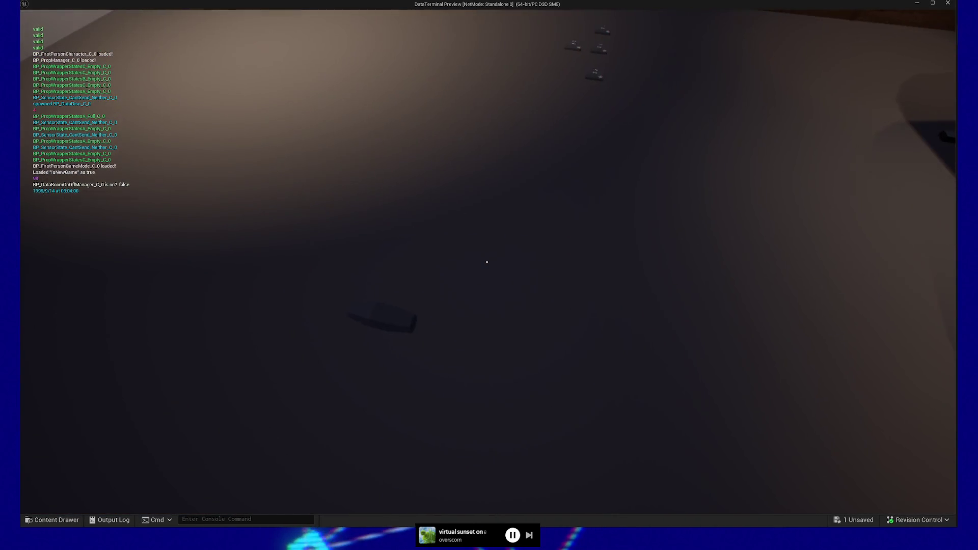
Step: Quit the standalone game preview and return to the FirstPerson level editor
key("Escape")
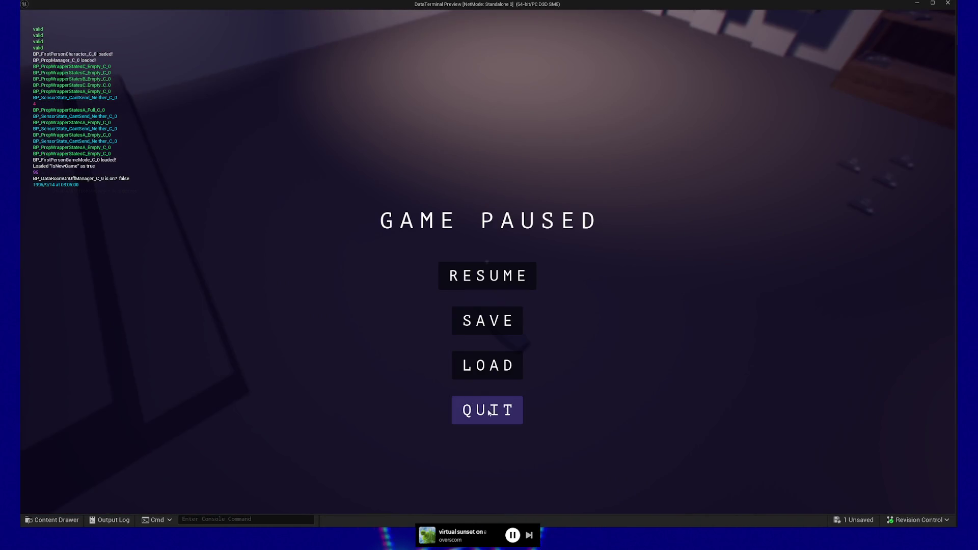
left_click(488, 410)
left_click_drag(352, 281, 485, 281)
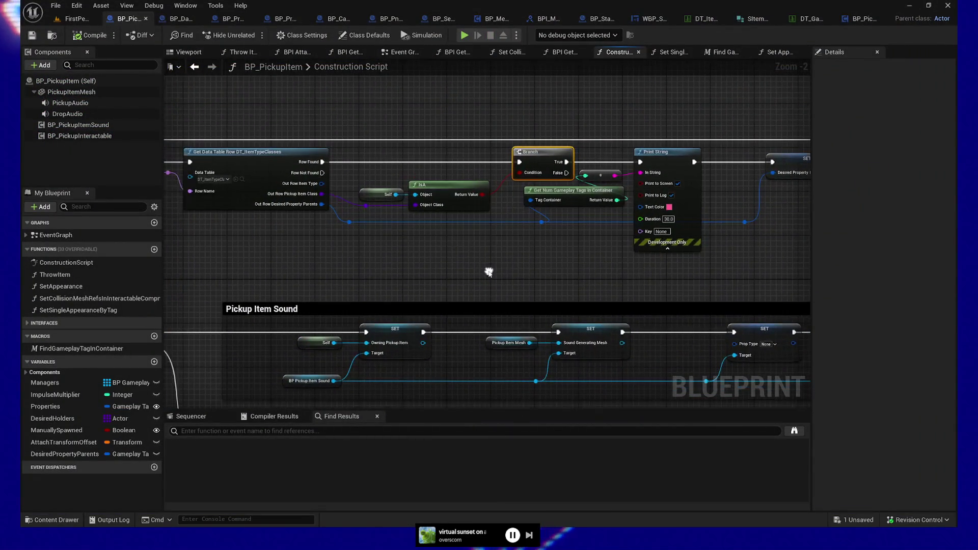
left_click(71, 19)
left_click_drag(569, 223, 576, 275)
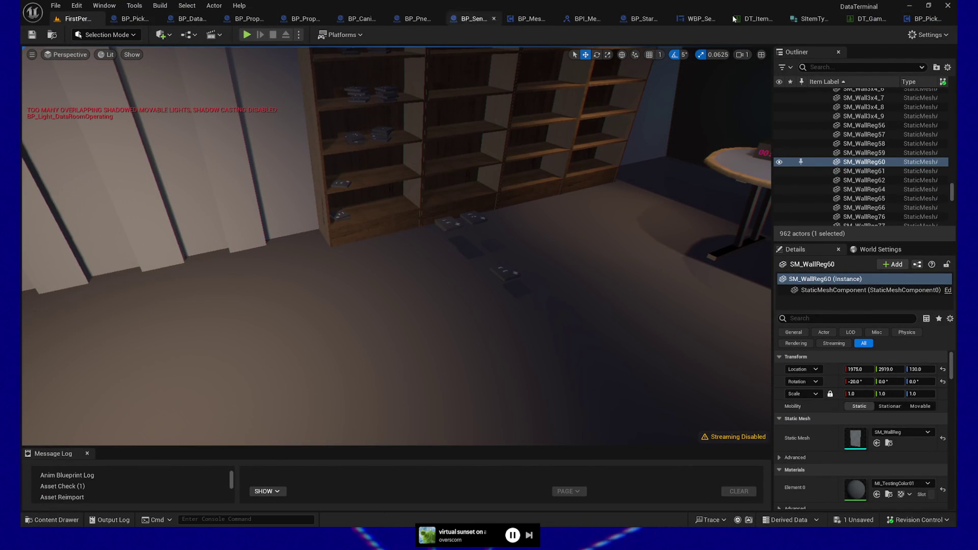
Step: Close the pickup interactable, data table, item type structure and sensor widget tabs; reopen BP_PickupItem
left_click(947, 19)
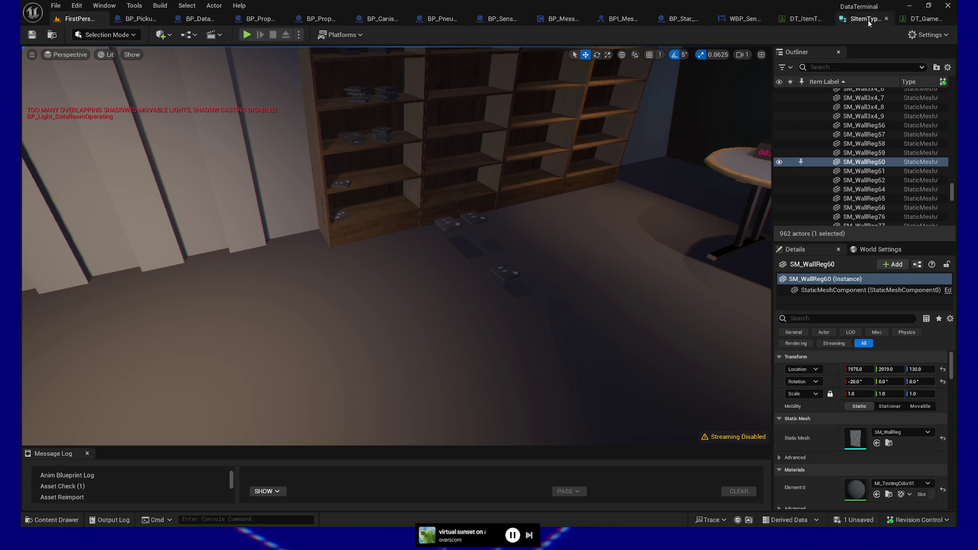
left_click(947, 19)
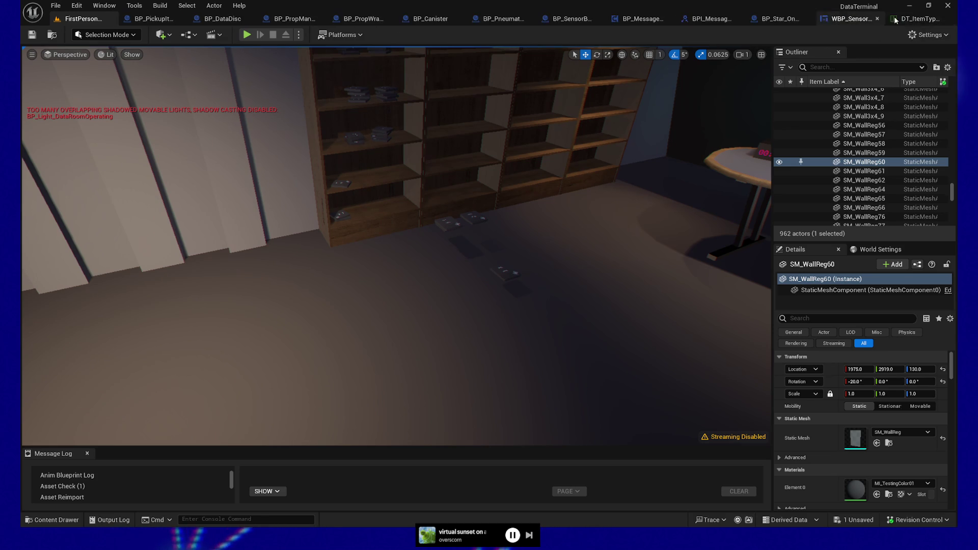
left_click(947, 19)
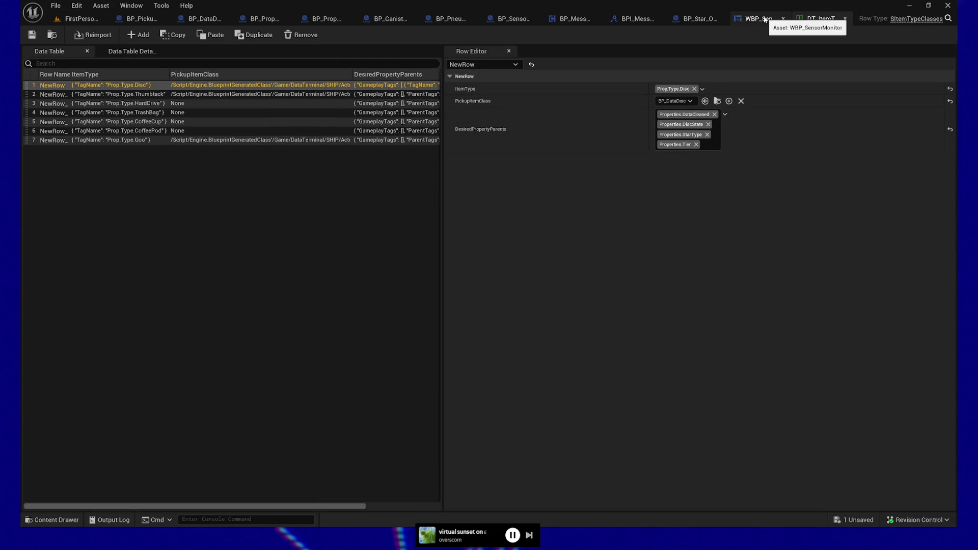
left_click(784, 20)
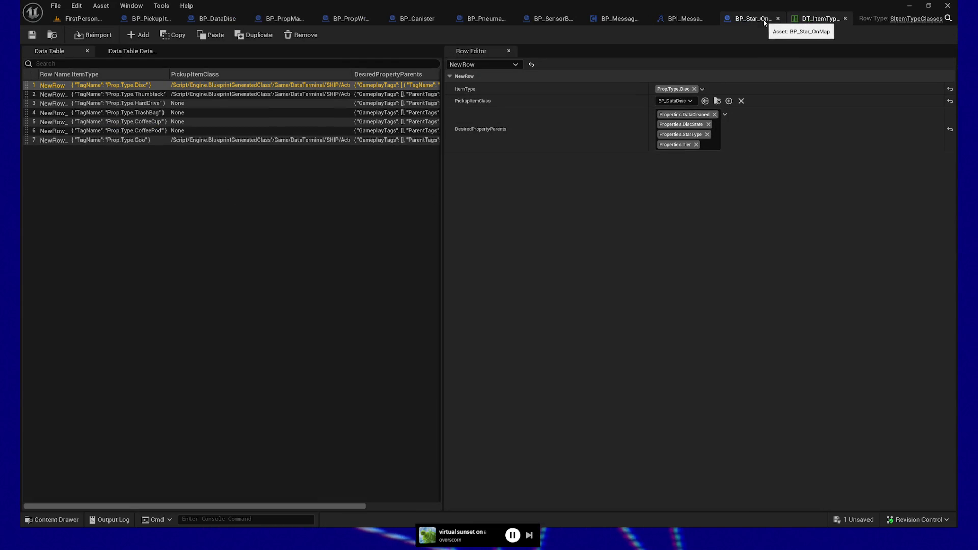
left_click(155, 20)
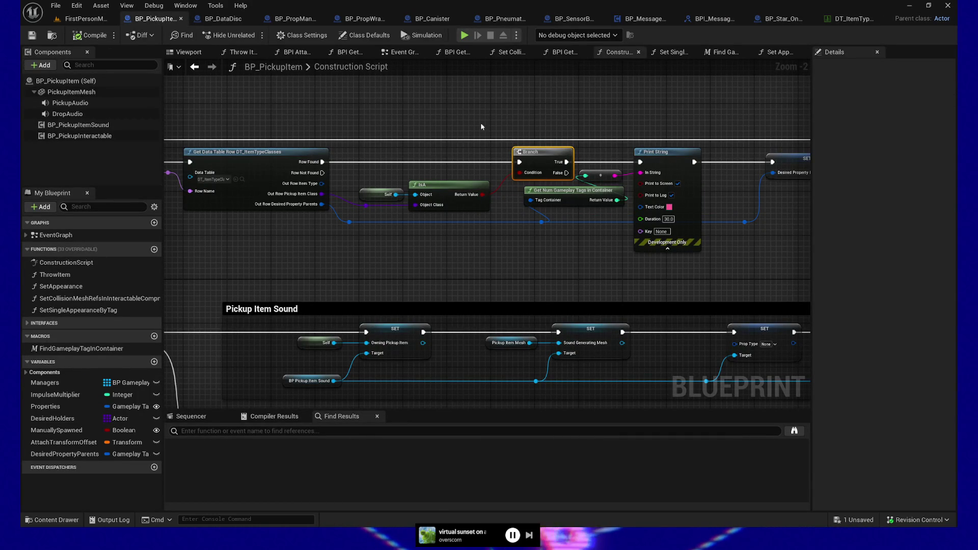
Step: Delete the Get Num Gameplay Tags in Container and Print String debug nodes
left_click_drag(603, 231, 538, 246)
left_click_drag(444, 208, 536, 230)
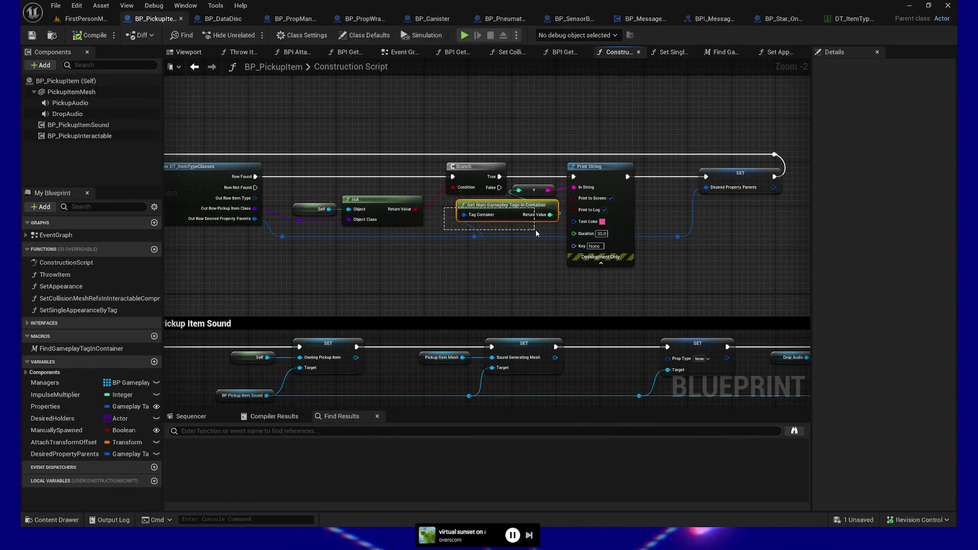
left_click_drag(530, 166, 630, 219)
key("Delete")
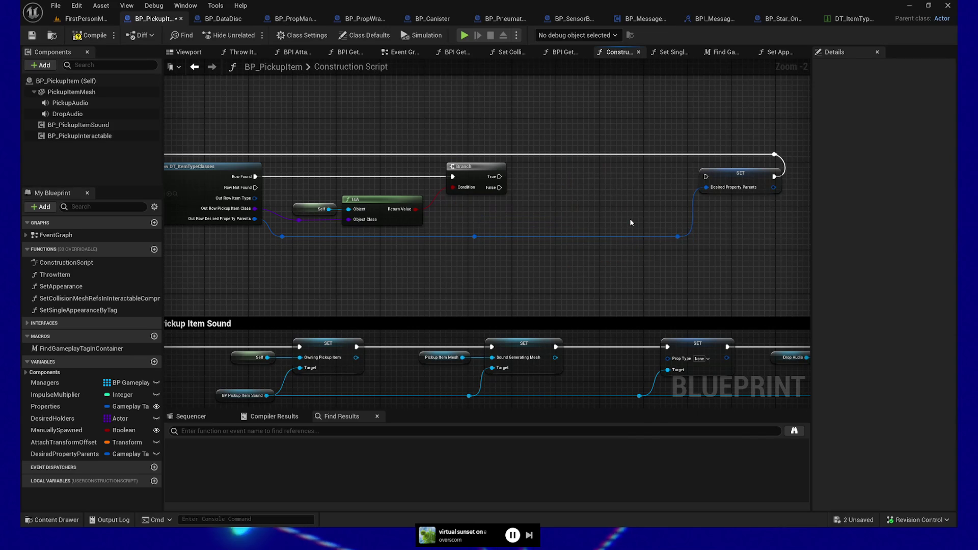
Step: Wire Branch True and Desired Property Parents into SET, save, and view BP_DataDisc's Set Tier Appearance
mouse_move(507, 175)
left_mouse_down()
mouse_move(748, 182)
mouse_move(707, 176)
left_mouse_up()
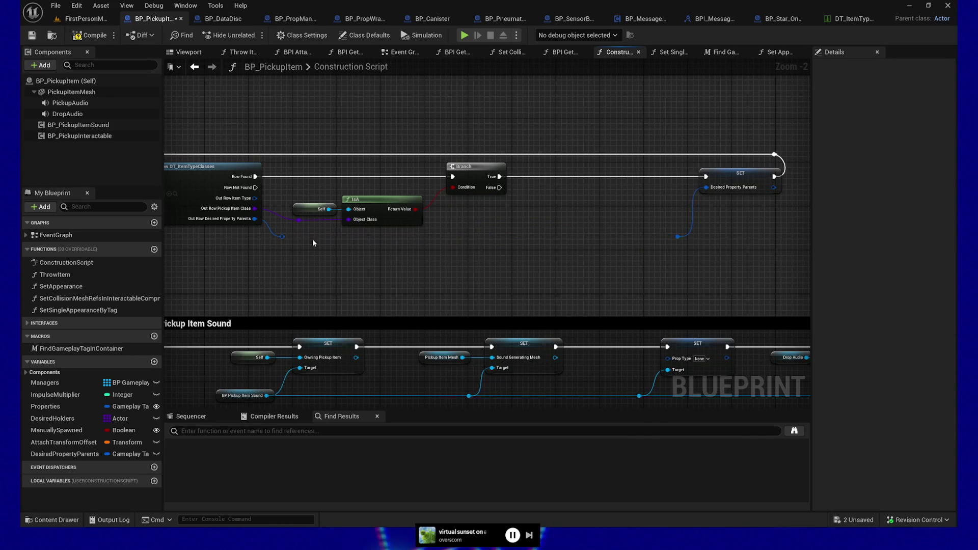
left_click_drag(282, 237, 673, 240)
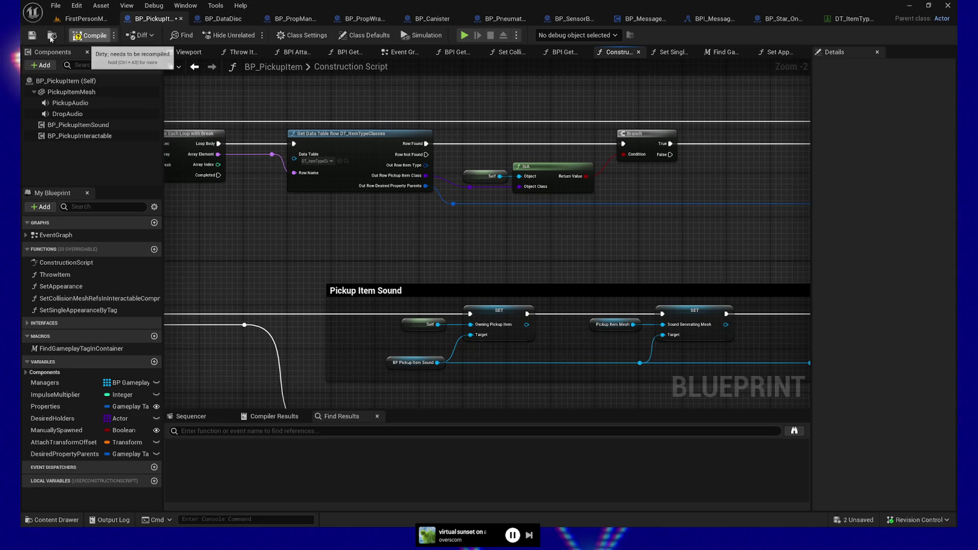
left_click(31, 35)
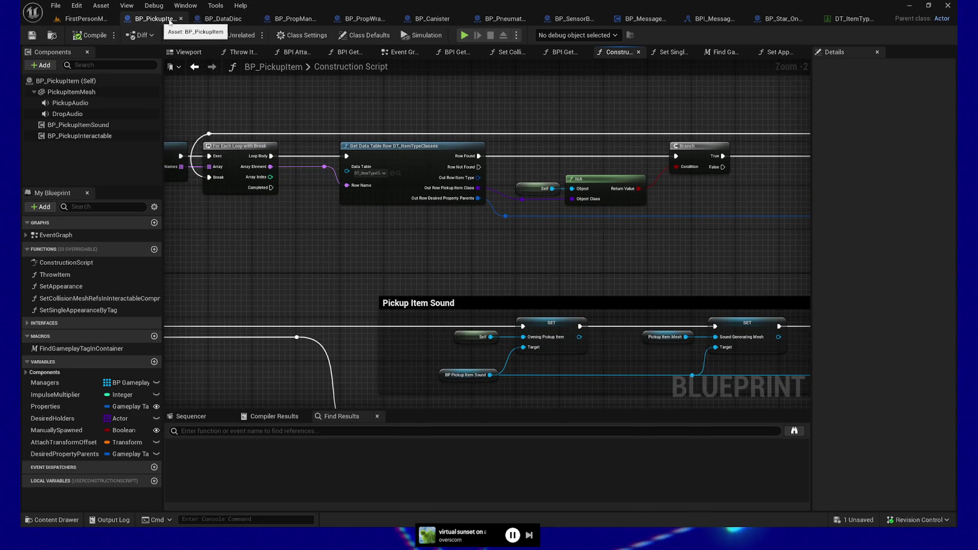
left_click(222, 20)
mouse_move(382, 165)
left_mouse_down()
mouse_move(361, 152)
mouse_move(363, 161)
left_mouse_up()
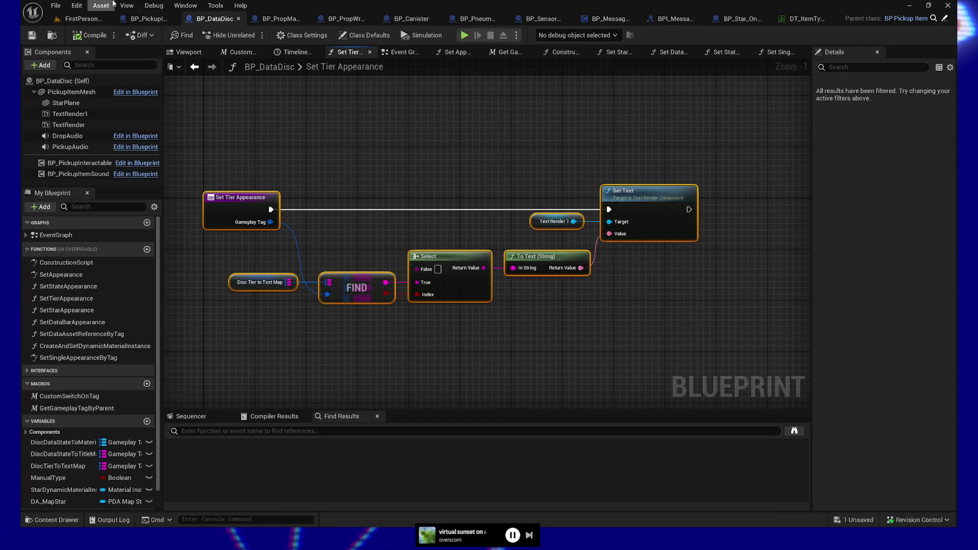
Step: Select the Set Appearance call in BP_PickupItem and simulate until its breakpoint is hit
left_click(148, 19)
left_click_drag(396, 273, 429, 48)
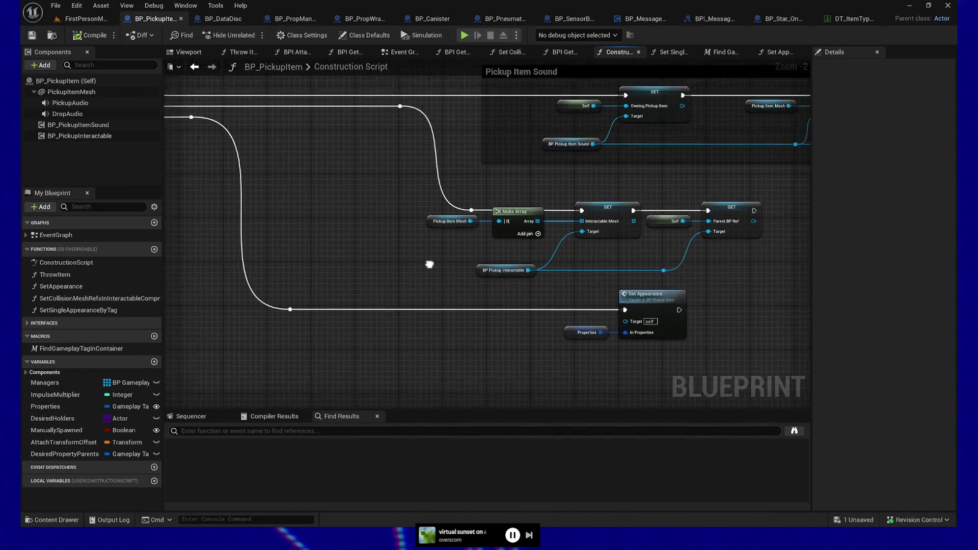
left_click_drag(430, 264, 418, 252)
left_click(640, 286)
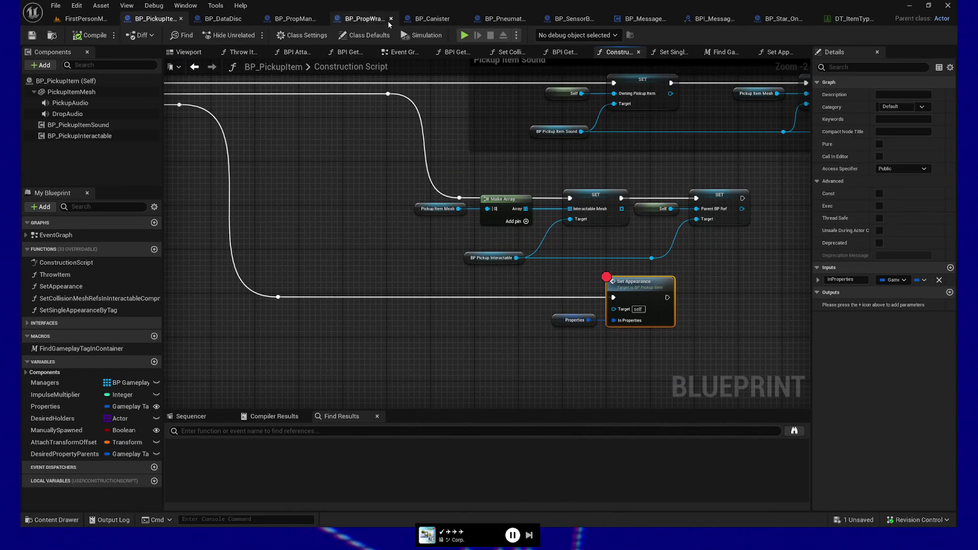
left_click(463, 35)
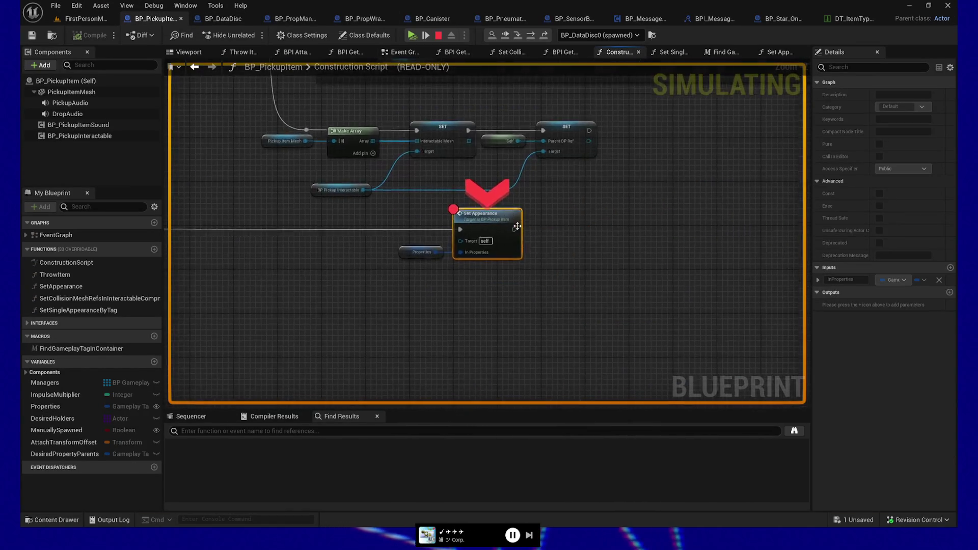
Step: Inspect the Properties pin's Gameplay Tags and Parent Tags, then compare with the DT_ItemType table
mouse_move(417, 264)
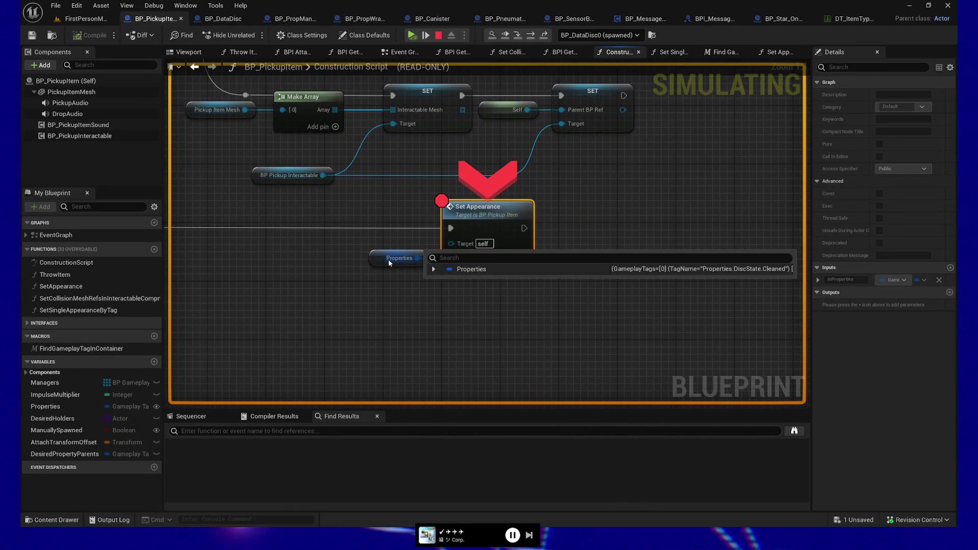
left_click(434, 269)
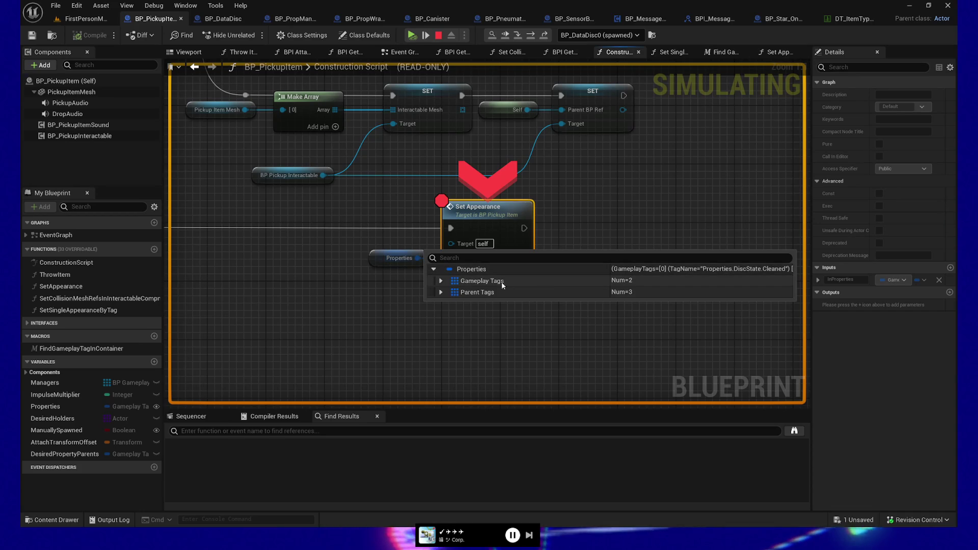
left_click(442, 283)
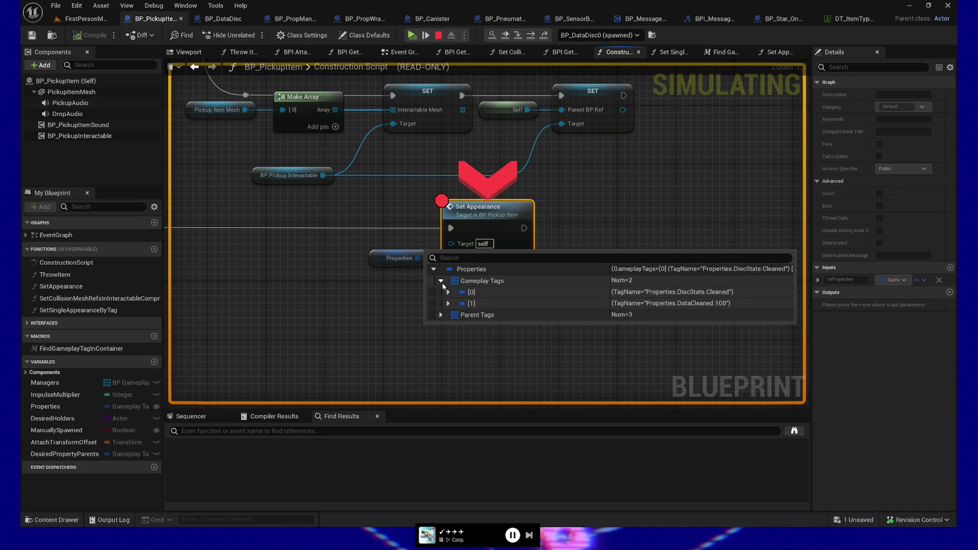
left_click(441, 281)
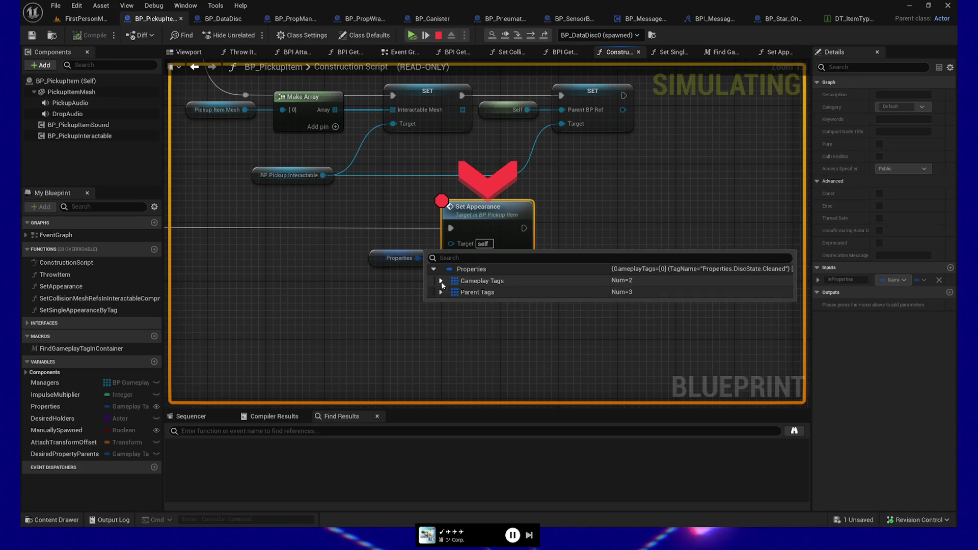
left_click(441, 293)
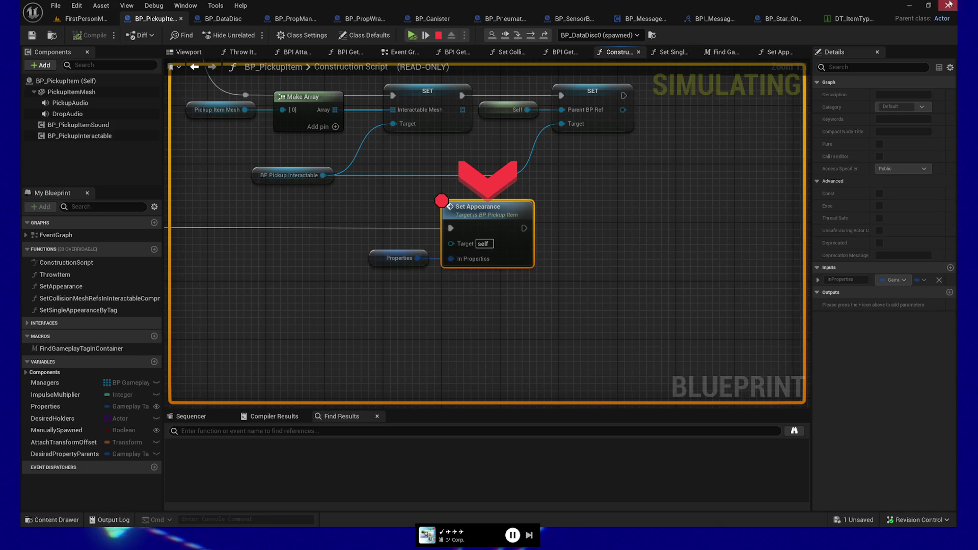
left_click(847, 18)
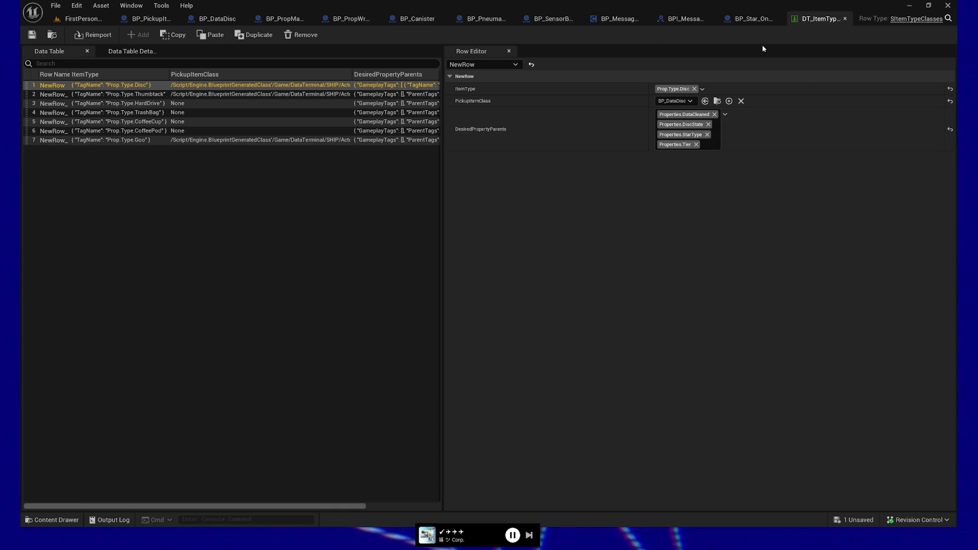
Step: Check the DesiredPropertyParents variable, then step into BP_DataDisc's Set Appearance function
left_click(151, 18)
mouse_move(386, 263)
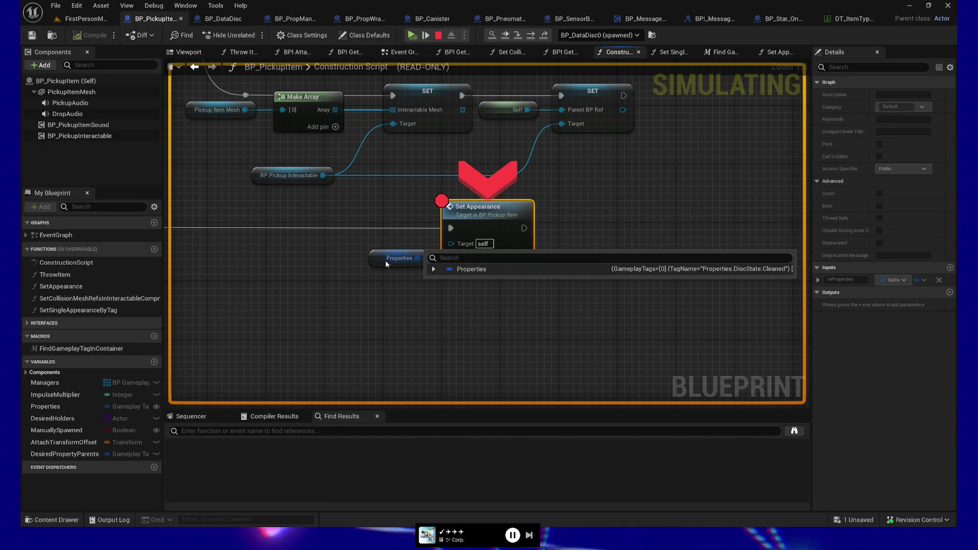
mouse_move(242, 264)
left_mouse_down()
mouse_move(485, 301)
mouse_move(544, 324)
left_mouse_up()
left_click_drag(300, 384, 234, 386)
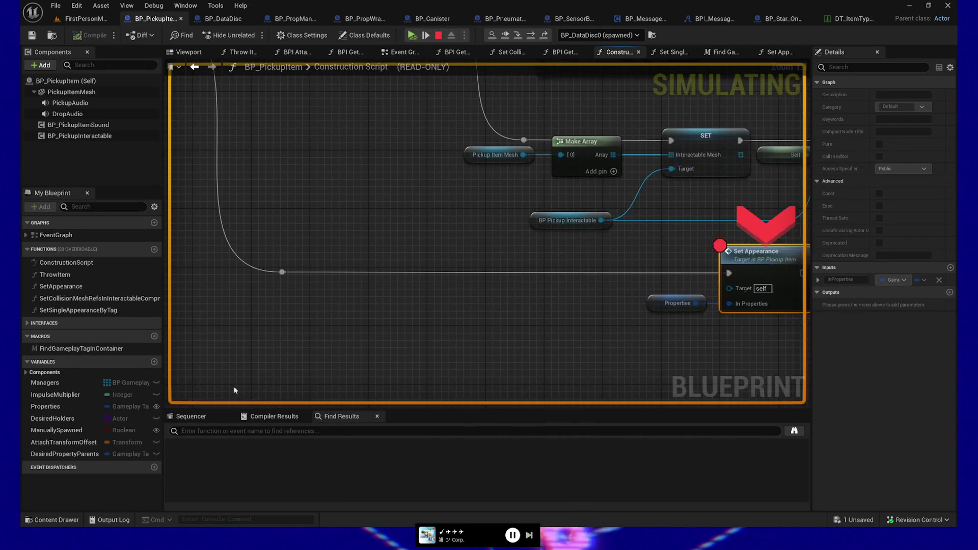
left_click(64, 454)
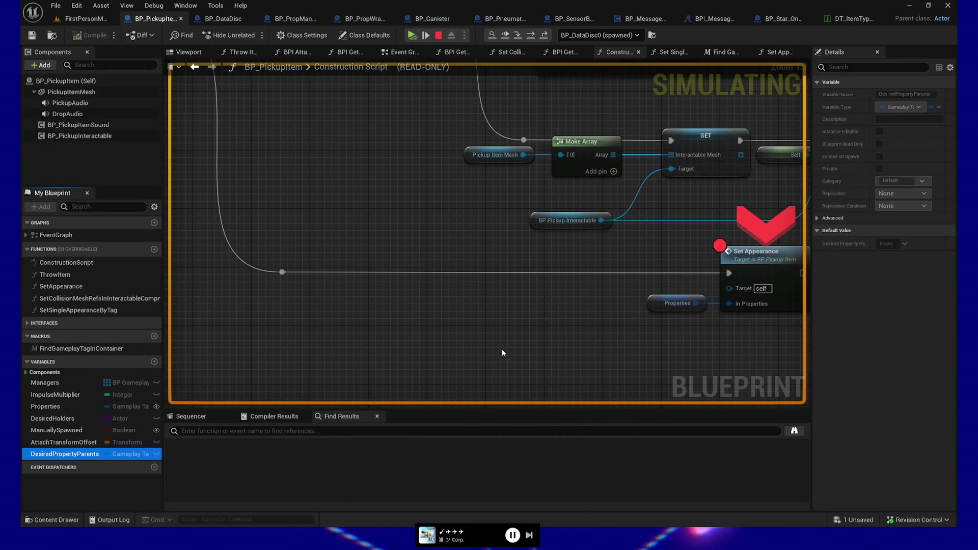
mouse_move(624, 345)
left_mouse_down()
mouse_move(477, 307)
mouse_move(504, 212)
left_mouse_up()
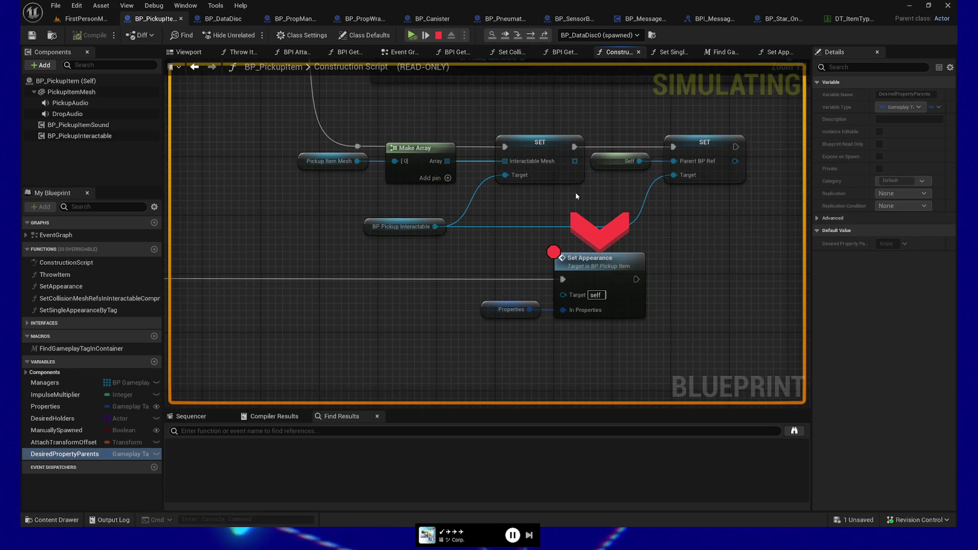
left_click(591, 261)
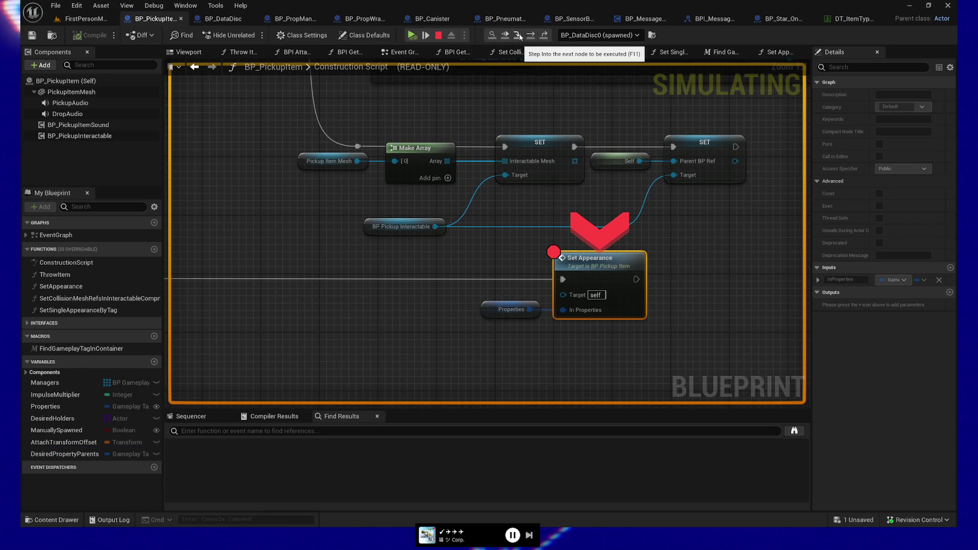
left_click(529, 36)
Step: Pan BP_DataDisc's Set Appearance to the Custom Switch on Tag node, then stop simulating
left_click_drag(444, 281, 349, 276)
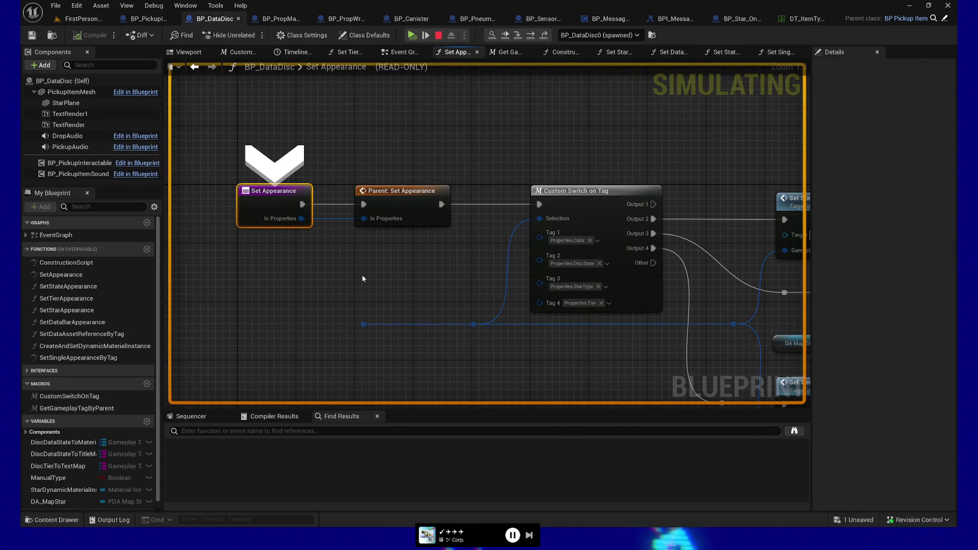
mouse_move(477, 279)
left_mouse_down()
mouse_move(350, 280)
mouse_move(479, 282)
mouse_move(241, 247)
mouse_move(469, 254)
mouse_move(428, 257)
left_mouse_up()
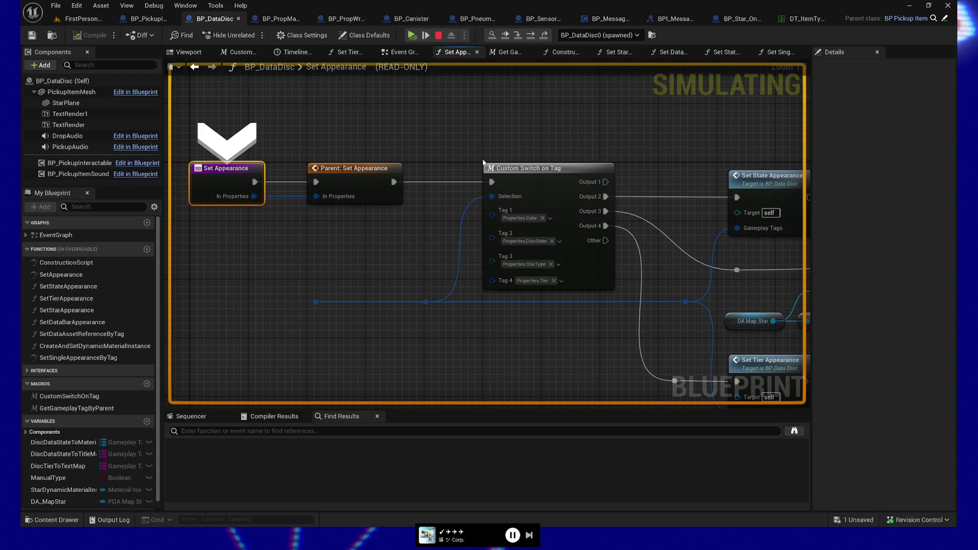
left_click(441, 37)
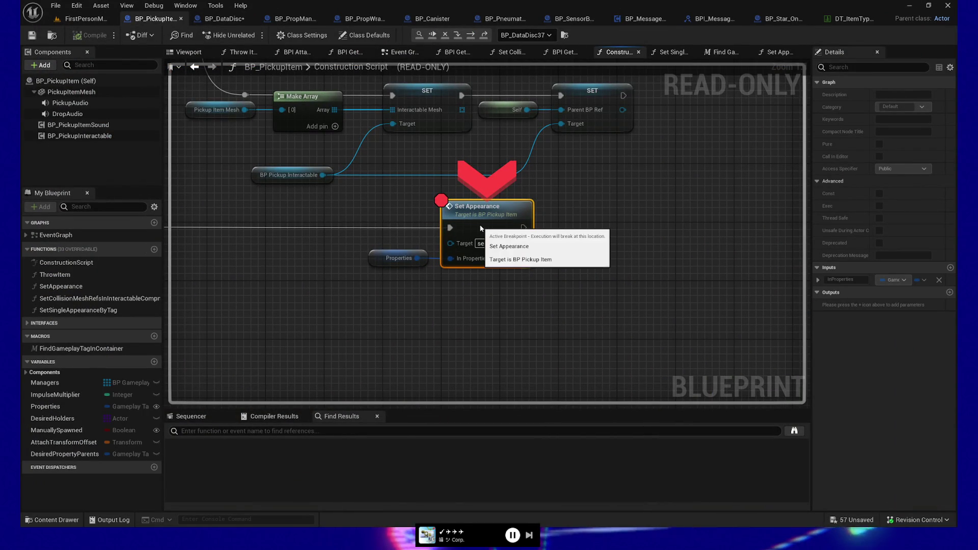
Step: Reset the Set Appearance breakpoint, save the blueprint, and simulate until it pauses there
key("F9")
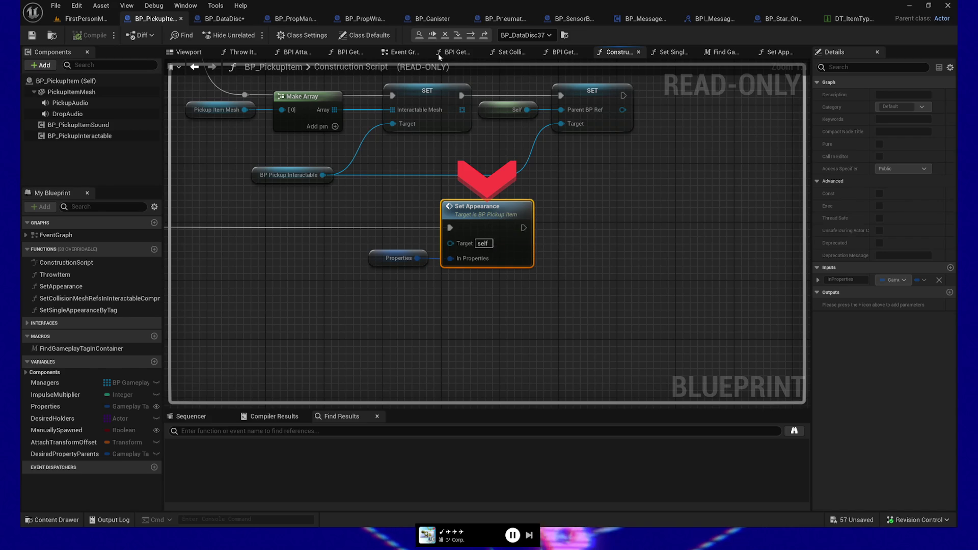
left_click(432, 36)
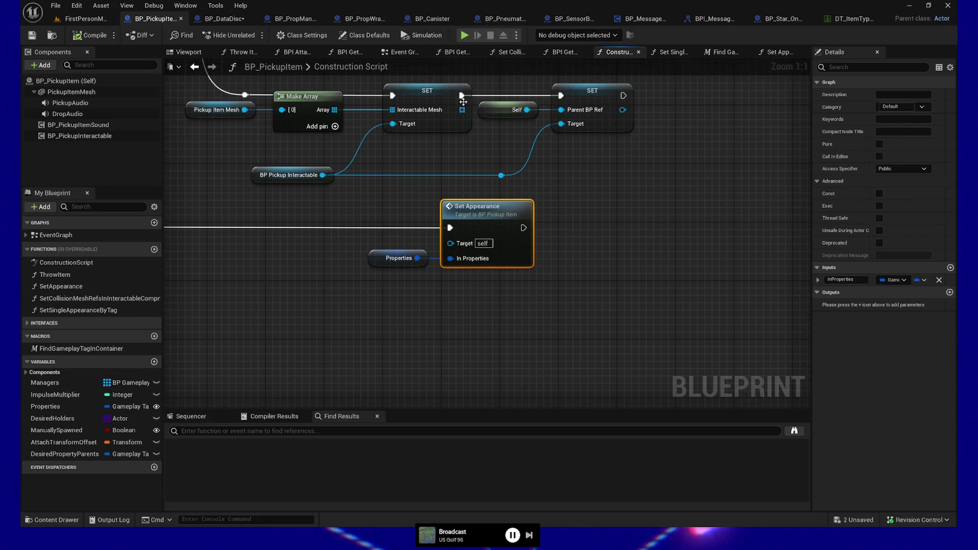
key("F9")
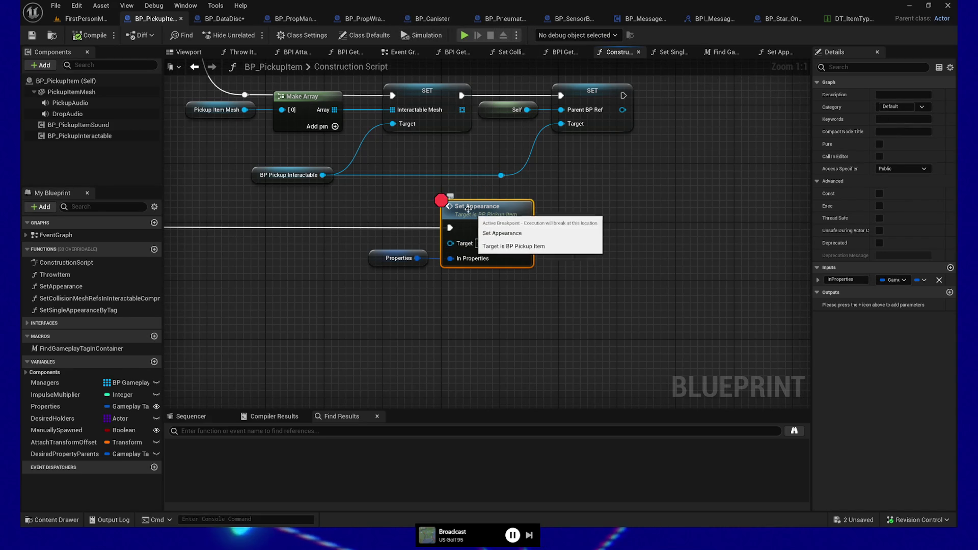
left_click(32, 36)
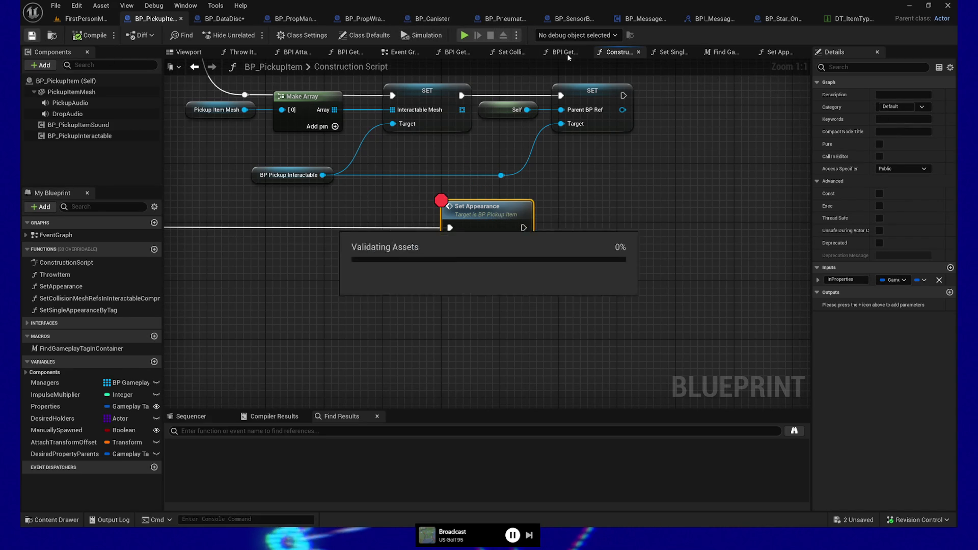
left_click(464, 36)
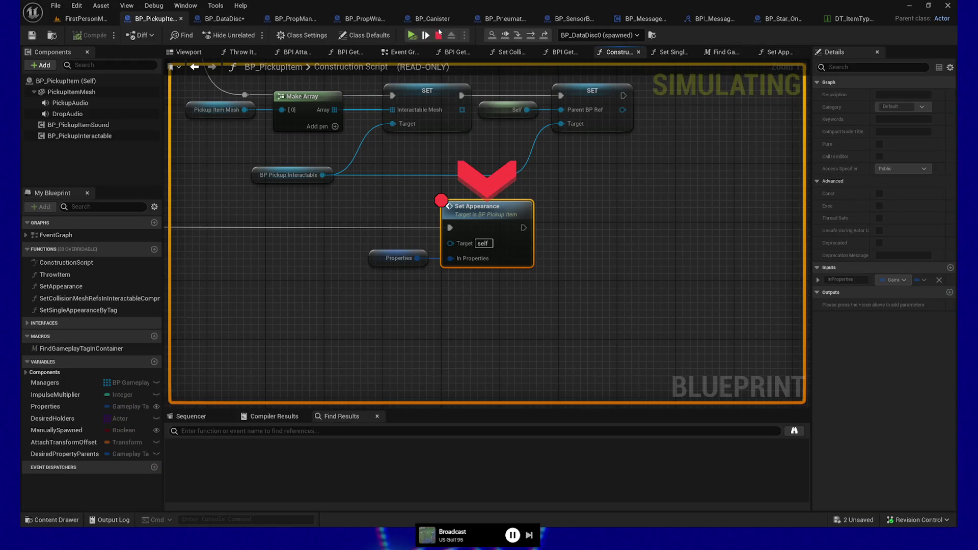
Step: Step into BP_DataDisc's Set Appearance and on into the Parent: Set Appearance function
left_click(518, 35)
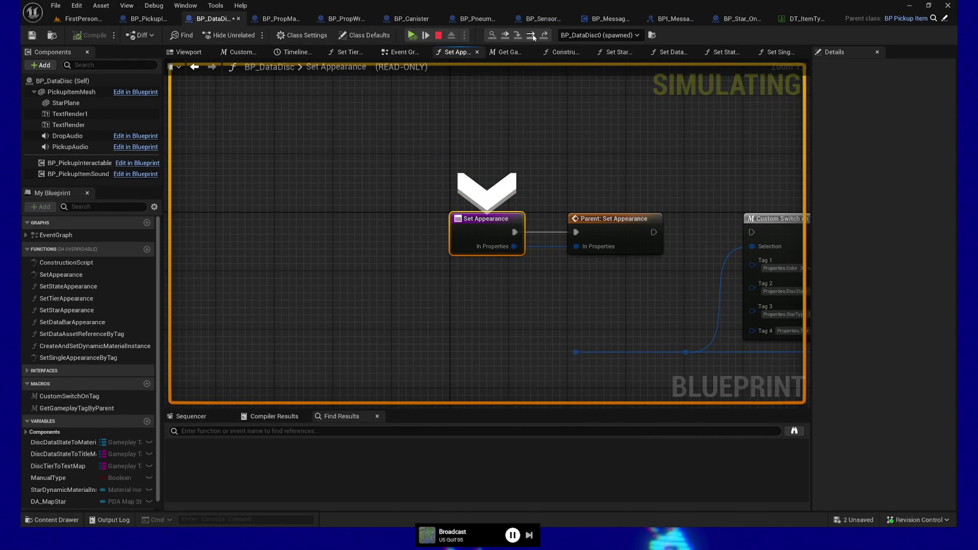
left_click(532, 35)
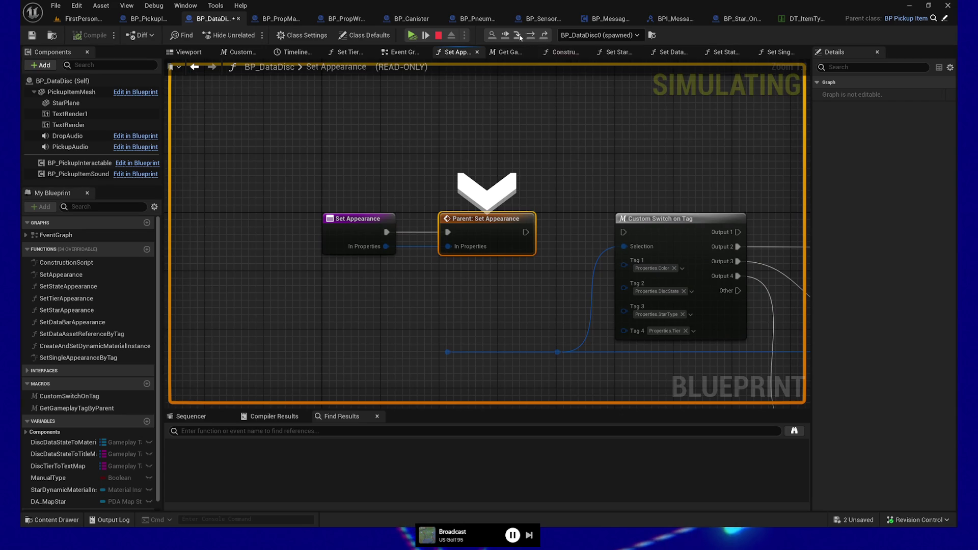
left_click(519, 37)
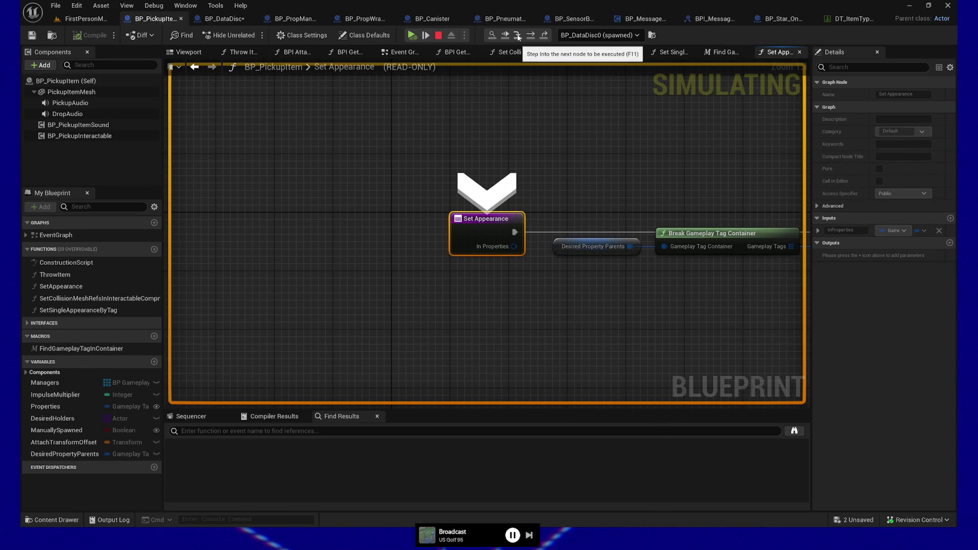
left_click(78, 19)
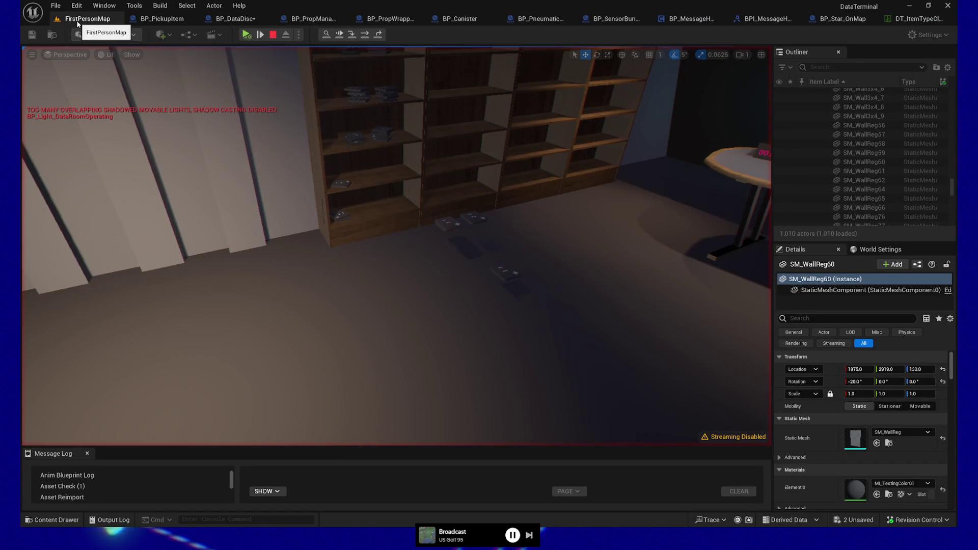
left_click(353, 36)
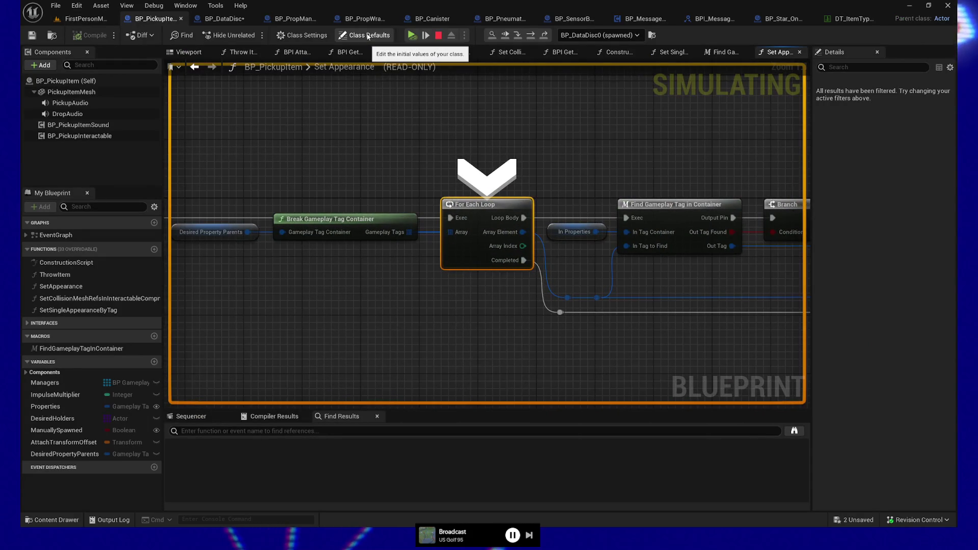
Step: Expand Desired Property Parents' debug value to list its four Gameplay Tags entries
mouse_move(451, 234)
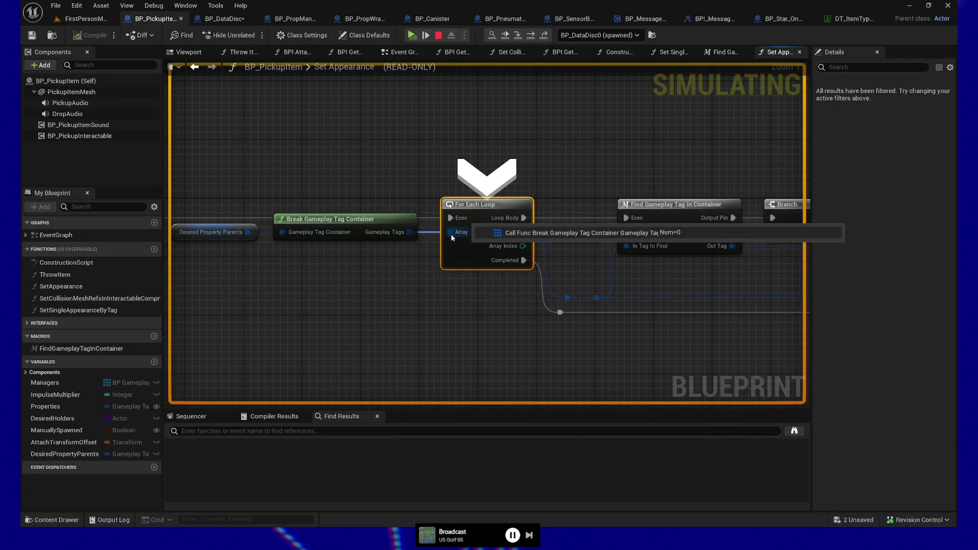
mouse_move(399, 234)
mouse_move(246, 232)
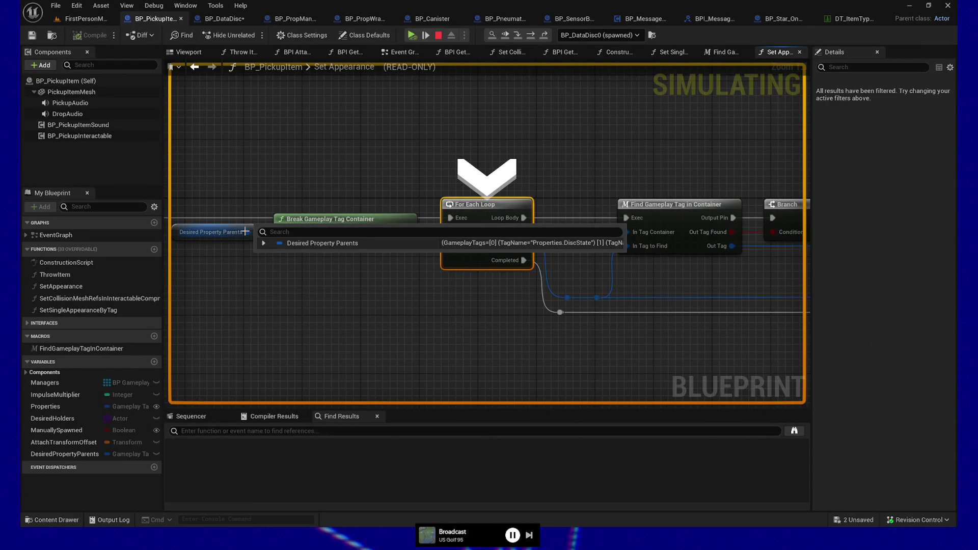
left_click(264, 244)
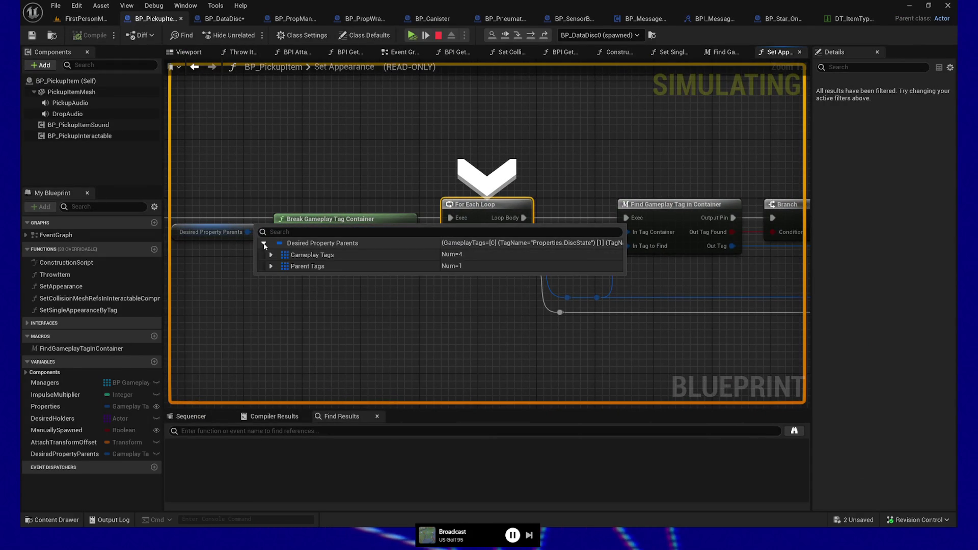
left_click(264, 245)
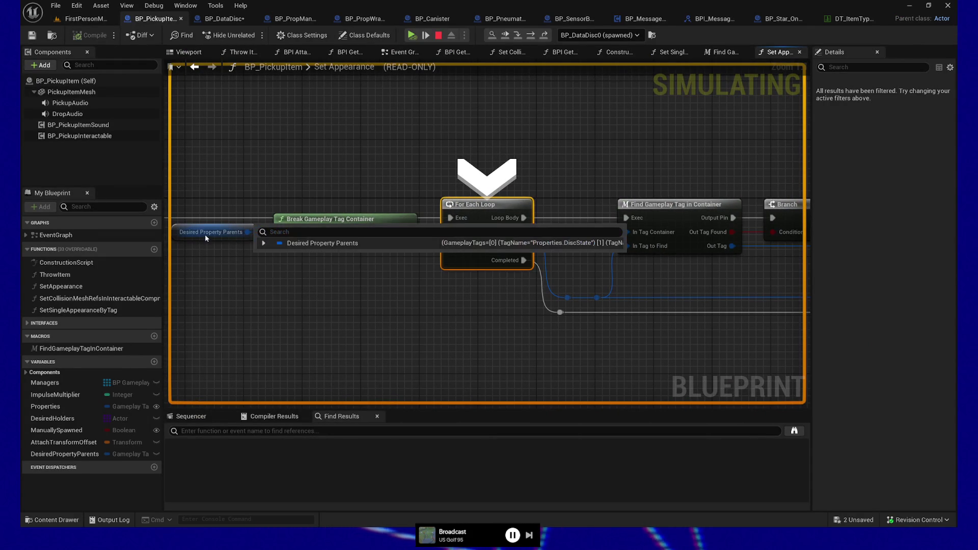
left_click(264, 244)
left_click(271, 255)
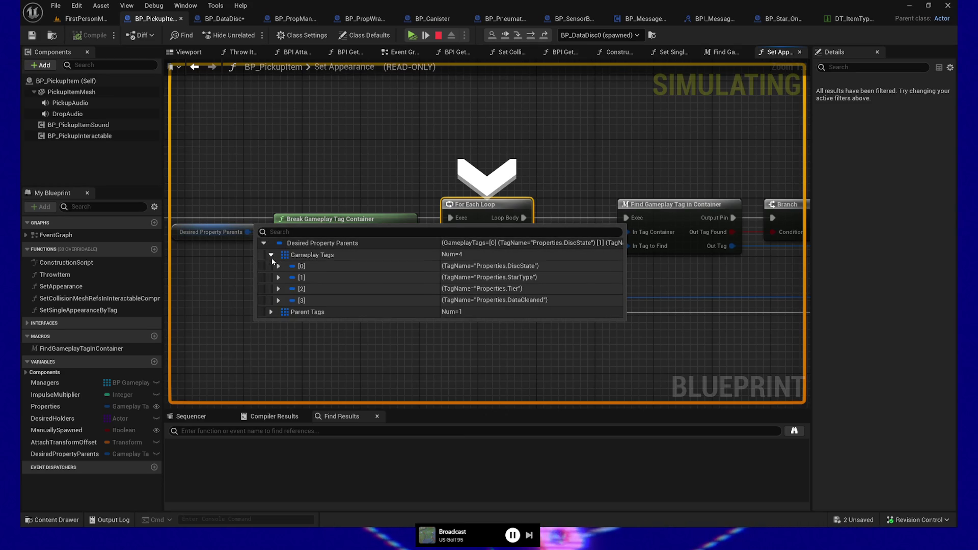
mouse_move(419, 235)
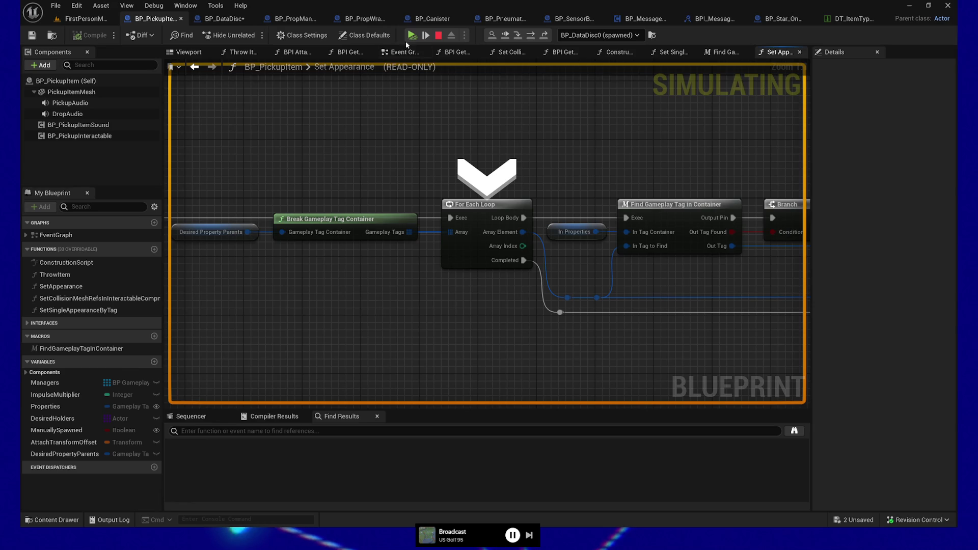
Step: Step node by node through the For Each Loop macro until Find Gameplay Tag in Container
left_click(426, 35)
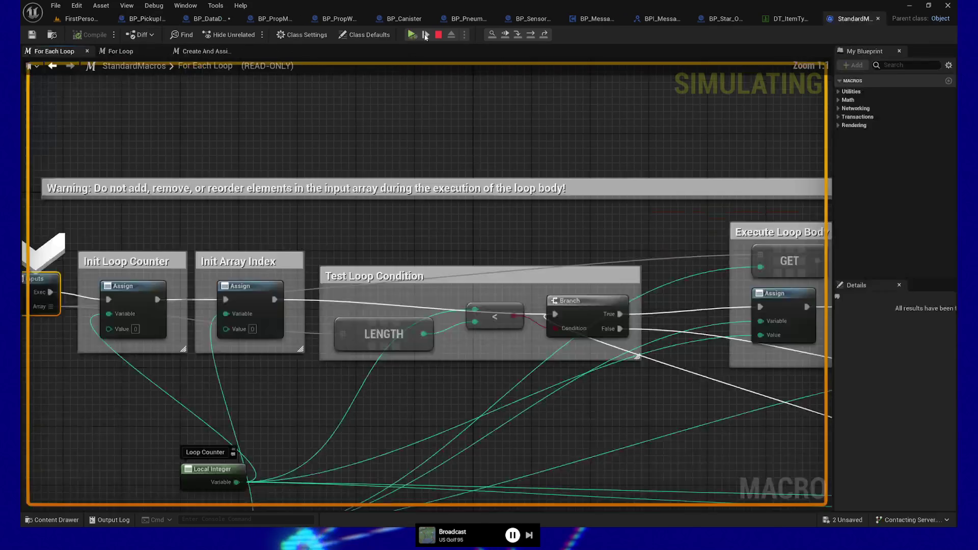
left_click(426, 35)
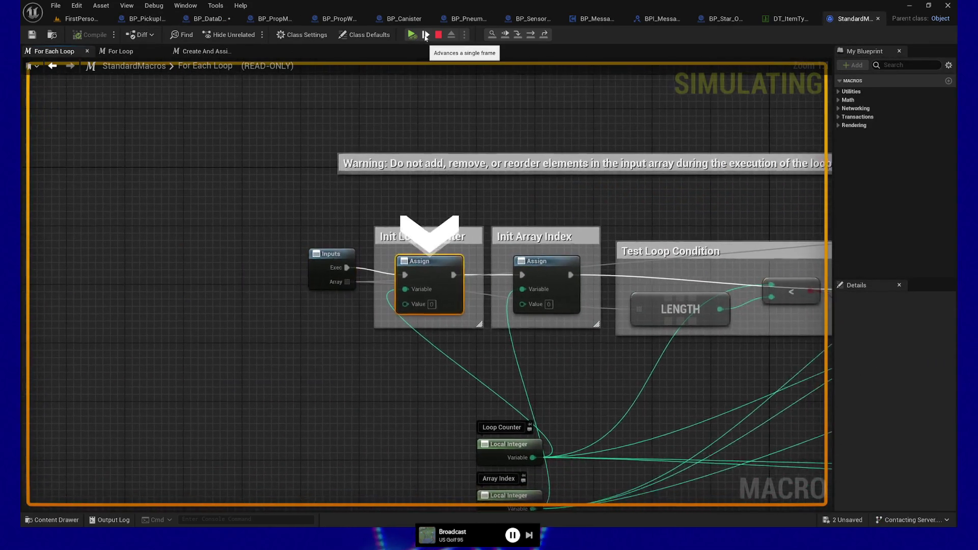
left_click(426, 35)
left_click(426, 35)
left_click(426, 35)
left_click(426, 35)
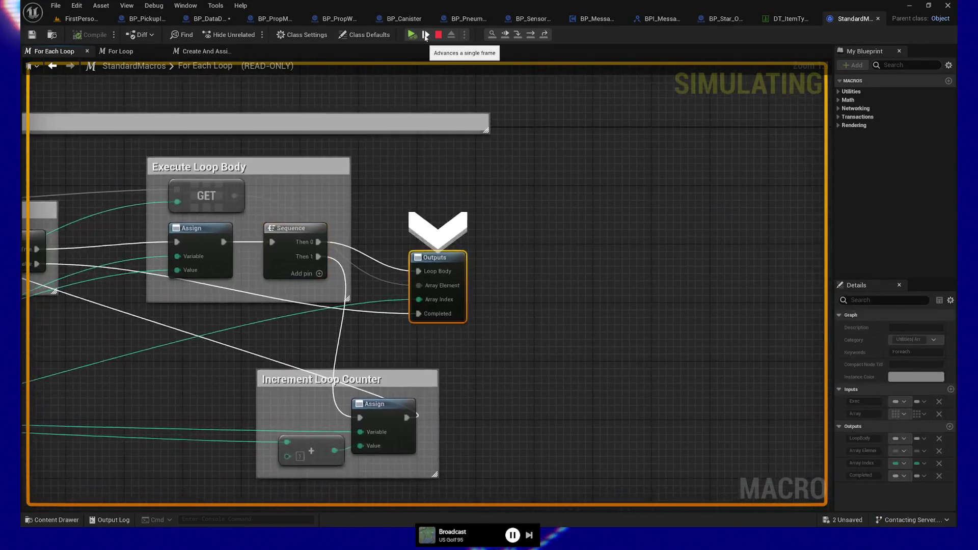
left_click(426, 36)
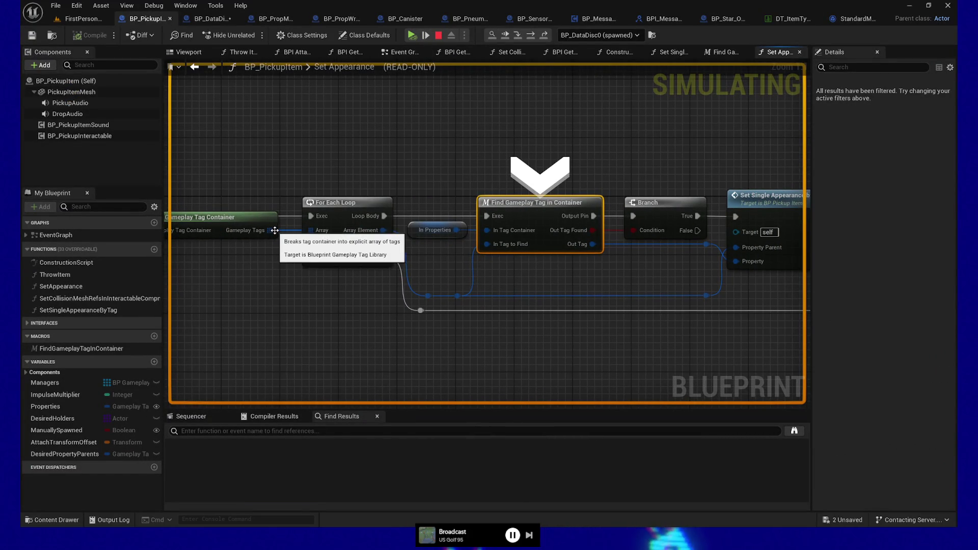
Step: Deselect Find Gameplay Tag in Container and briefly check FirstPersonMap before returning to Set Appearance
mouse_move(308, 232)
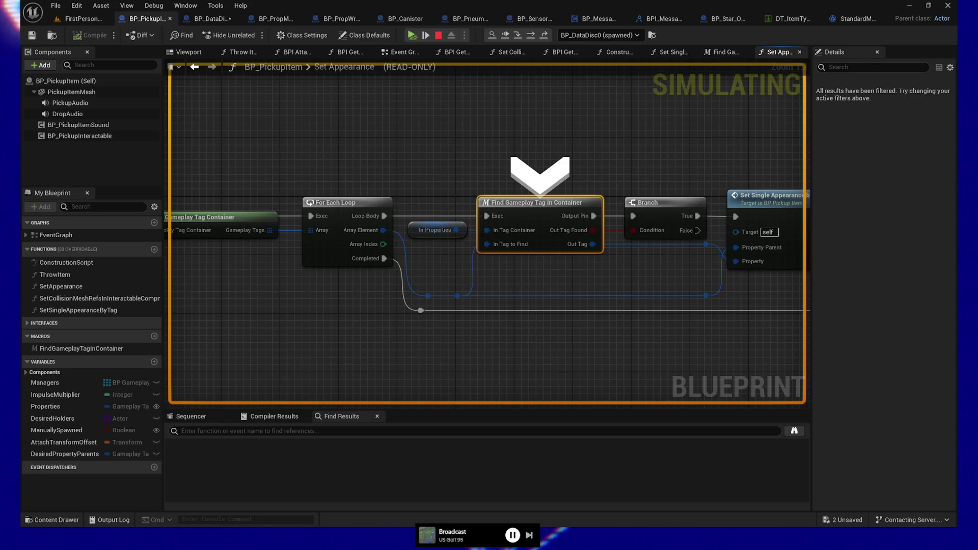
left_click(524, 370)
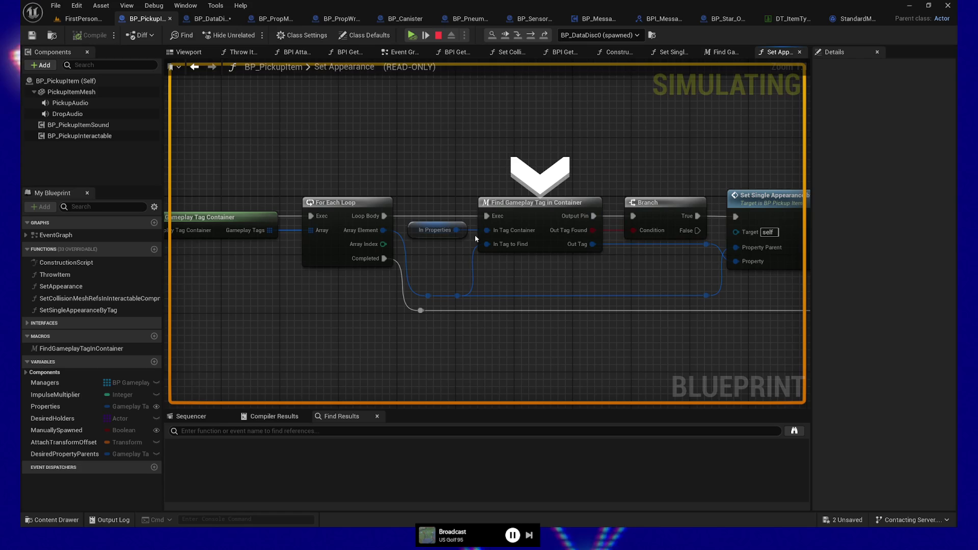
left_click(61, 19)
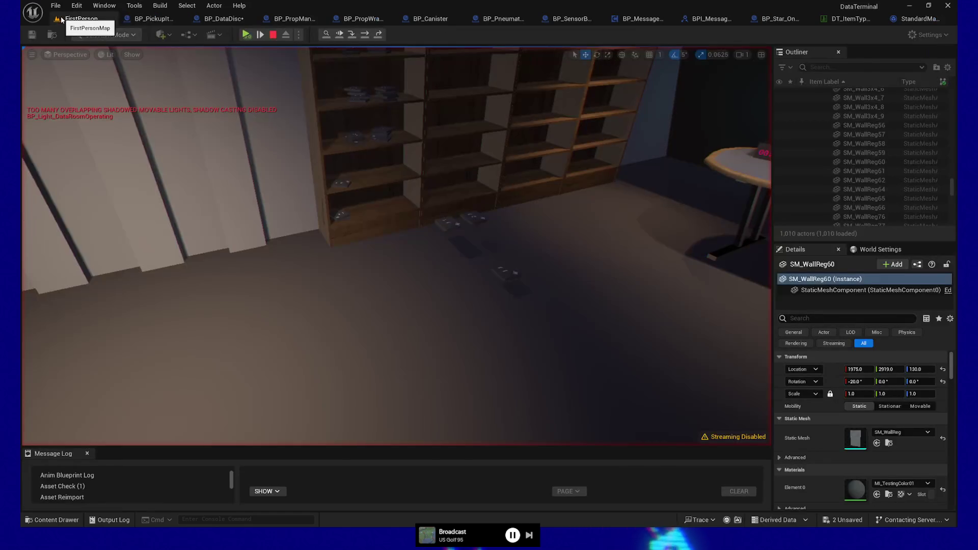
left_click(153, 19)
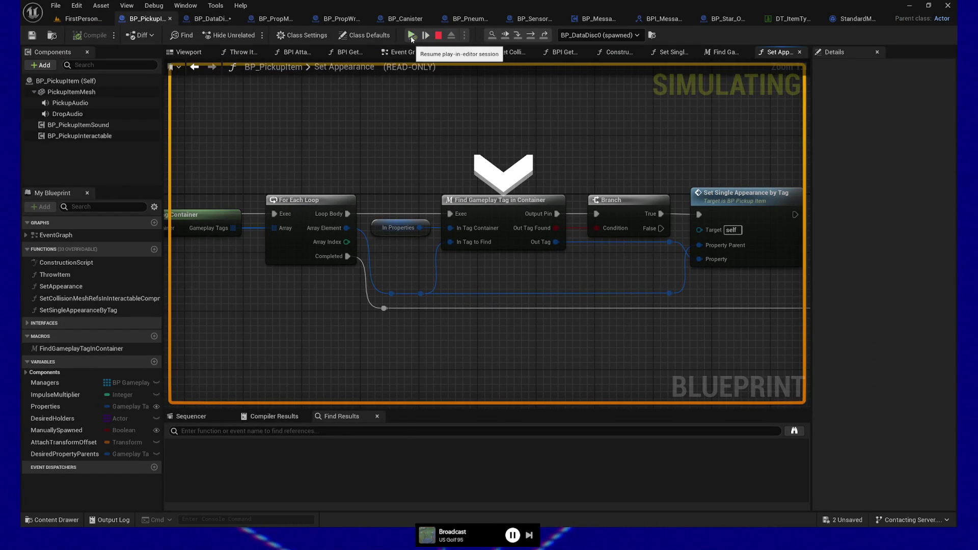
mouse_move(456, 244)
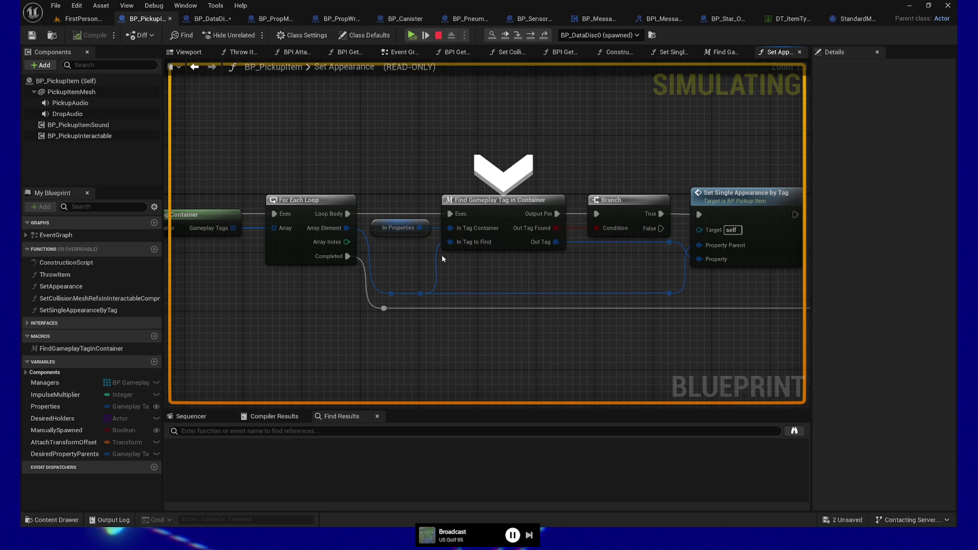
mouse_move(420, 230)
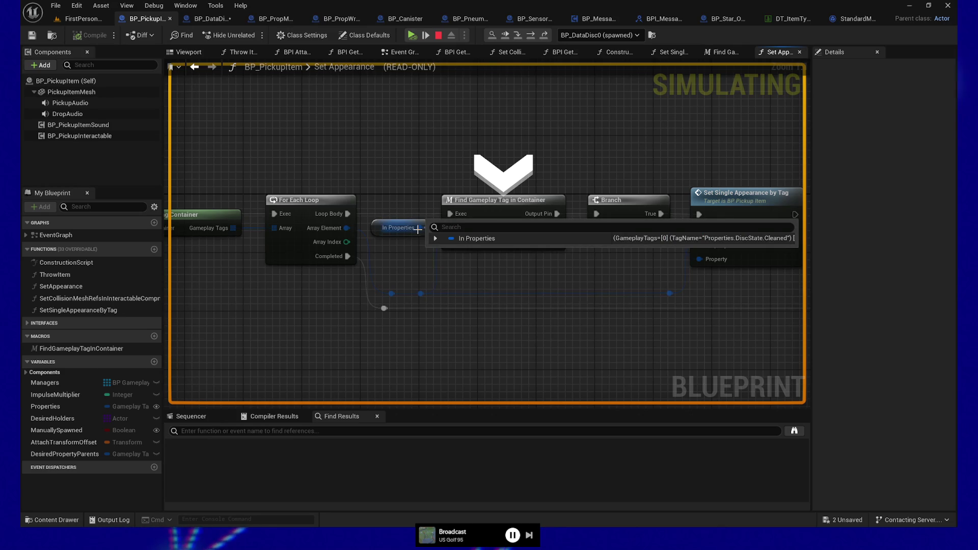
left_click(435, 239)
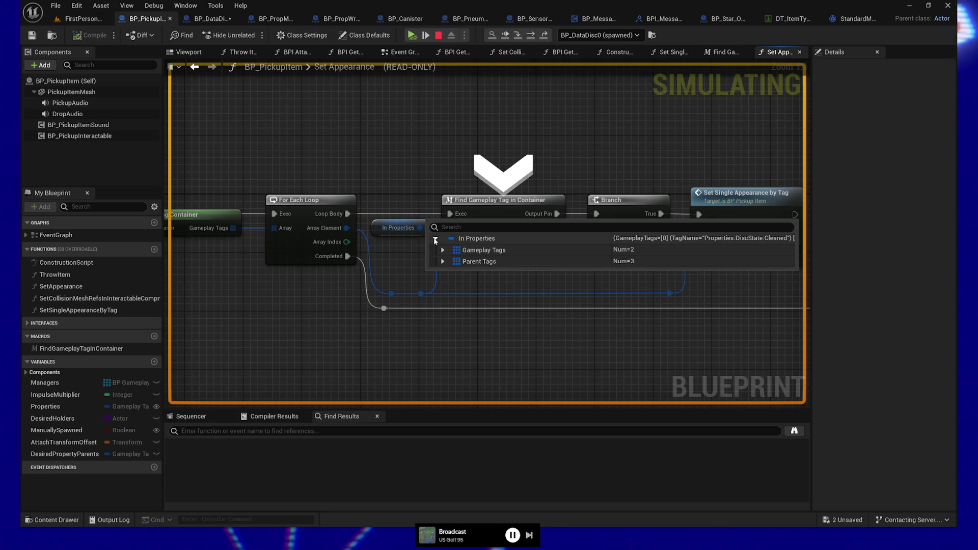
left_click(443, 250)
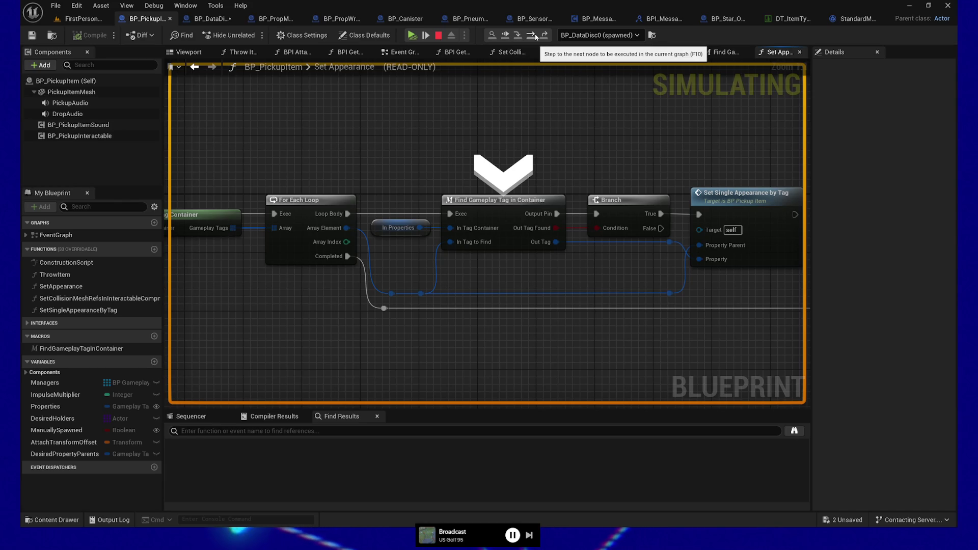
Step: Step past Branch and through another loop iteration back to Find Gameplay Tag in Container
left_click(533, 36)
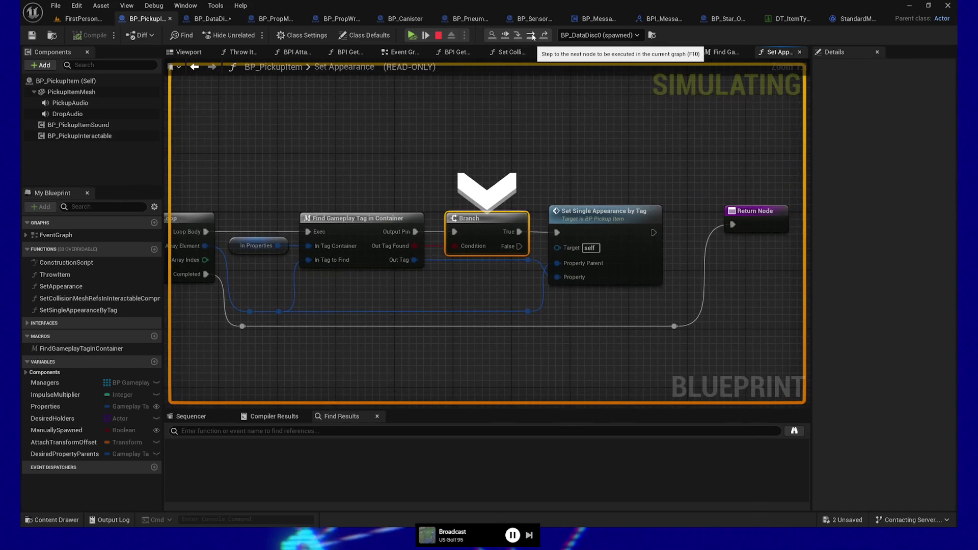
mouse_move(457, 251)
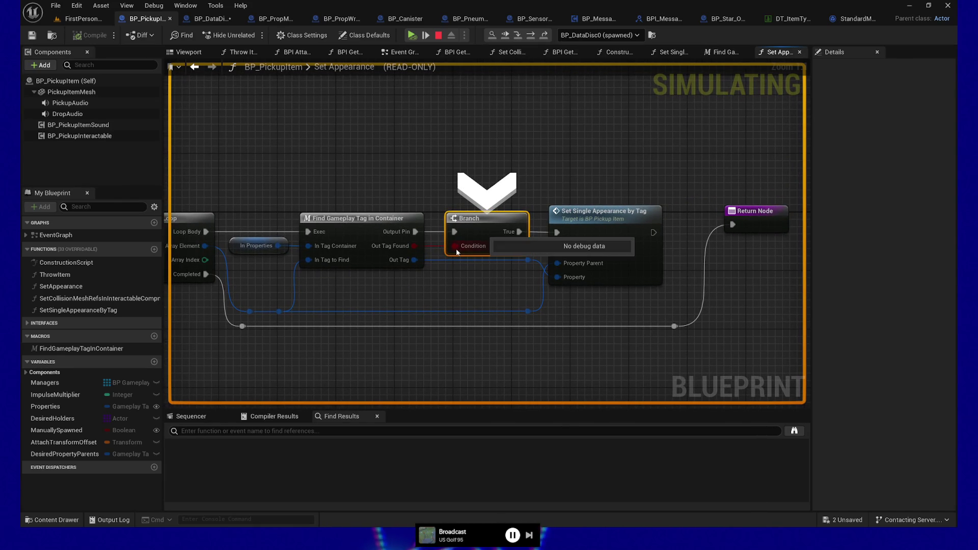
mouse_move(410, 250)
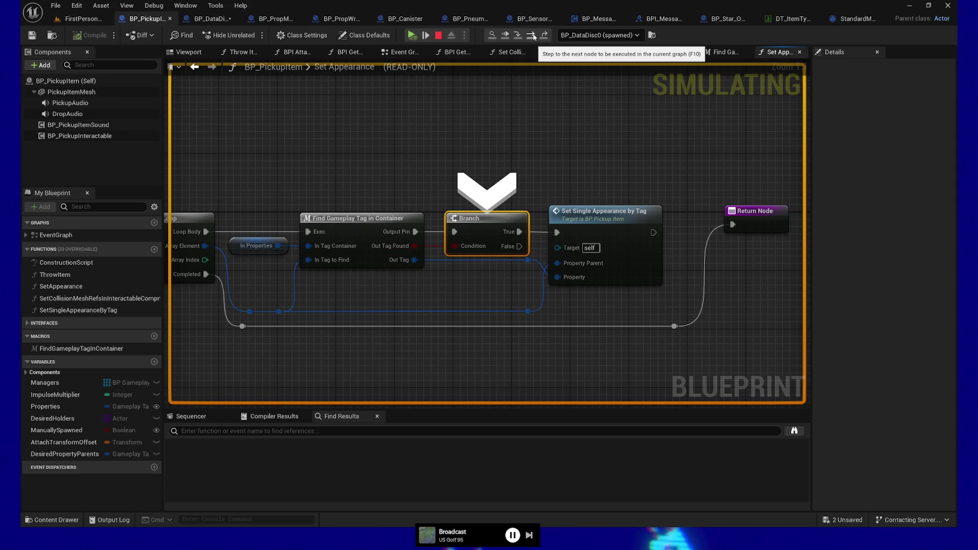
left_click(532, 35)
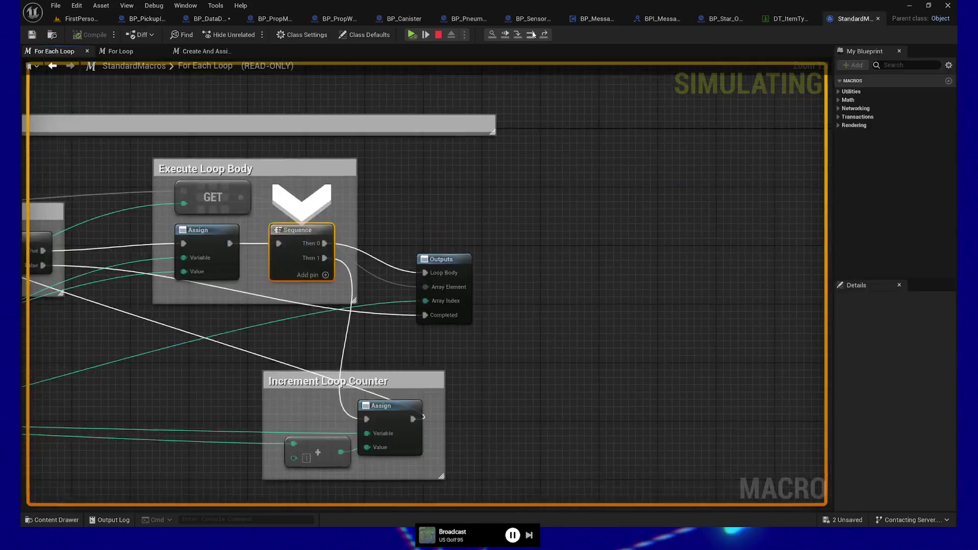
left_click(532, 36)
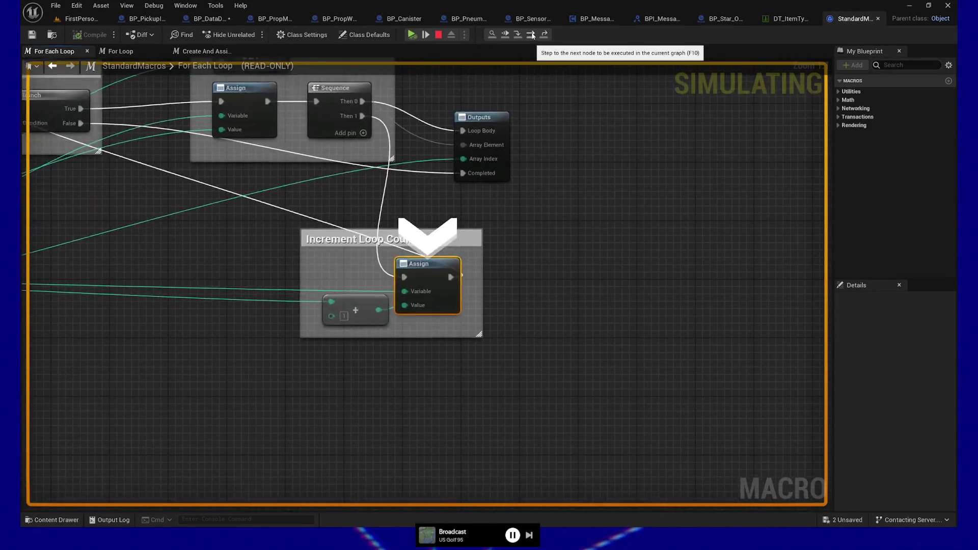
left_click(532, 37)
left_click(532, 36)
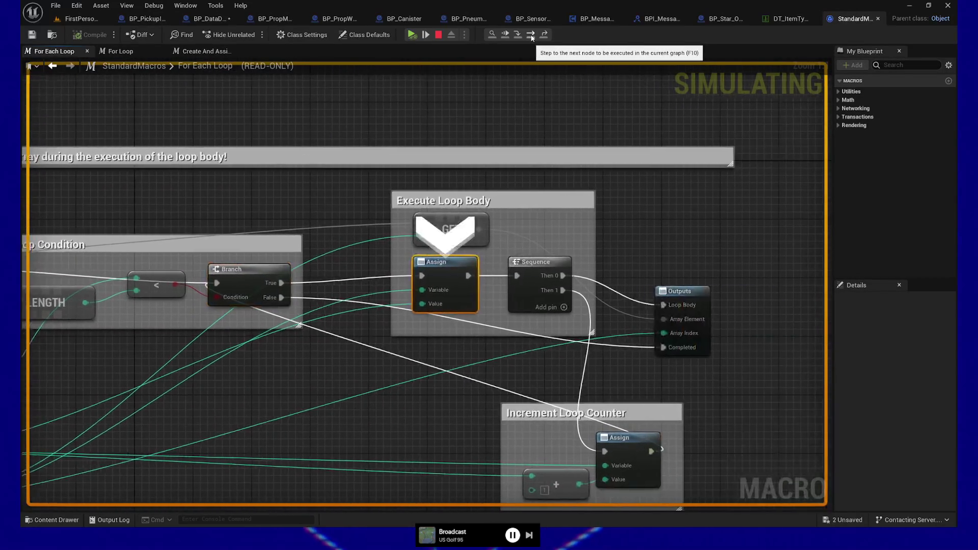
left_click(531, 36)
left_click(531, 37)
left_click(531, 38)
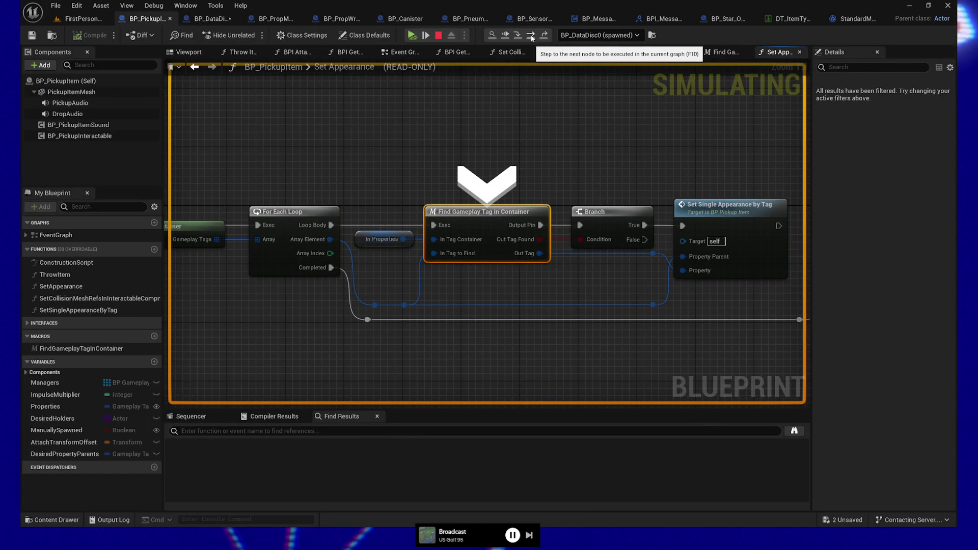
Step: Step through one more For Each Loop iteration until execution pauses at the Branch node
left_click(532, 36)
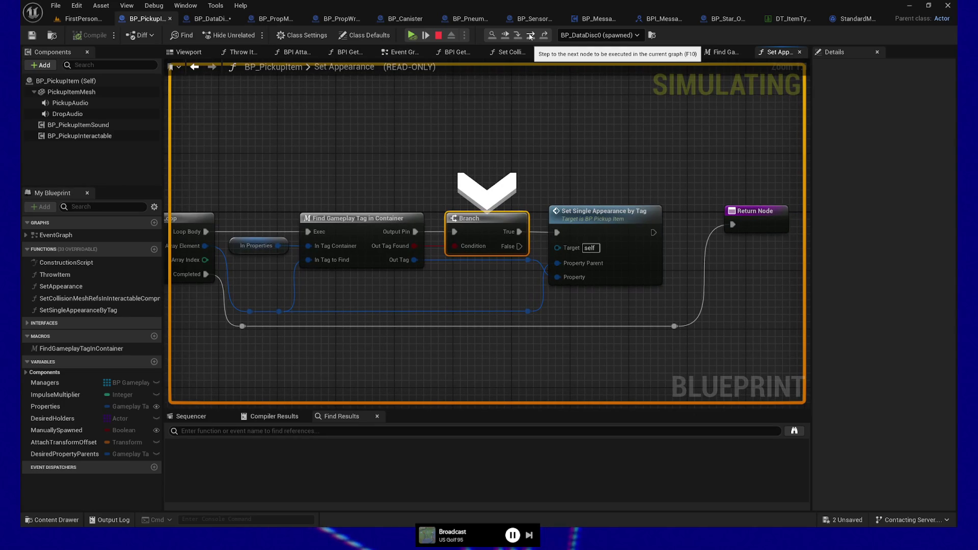
left_click(532, 37)
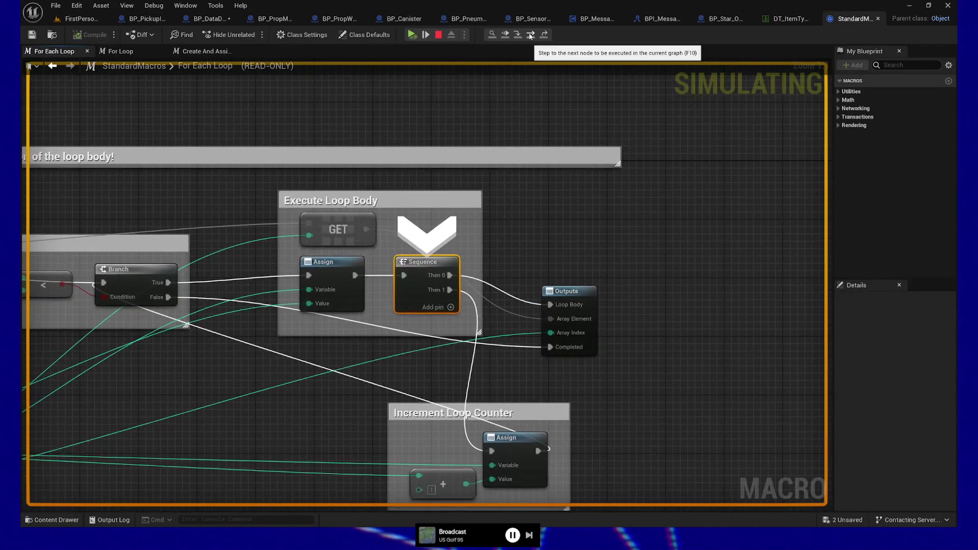
left_click(531, 37)
left_click(531, 37)
left_click(531, 37)
left_click(532, 37)
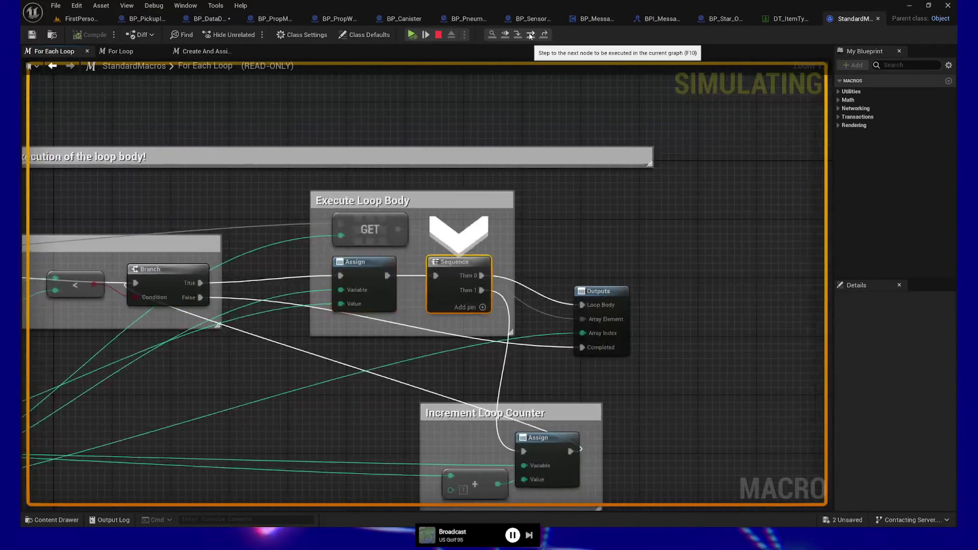
left_click(531, 37)
left_click(531, 36)
left_click(531, 37)
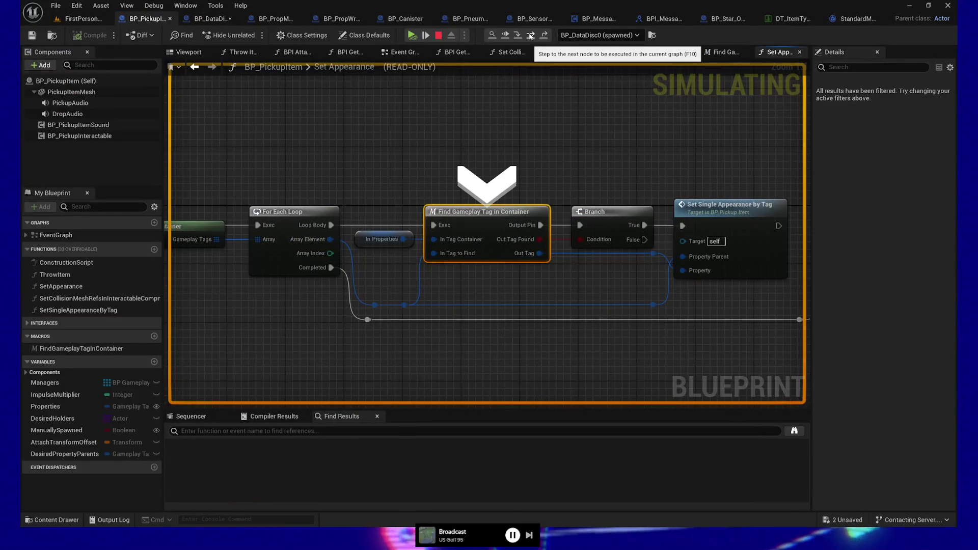
left_click(532, 37)
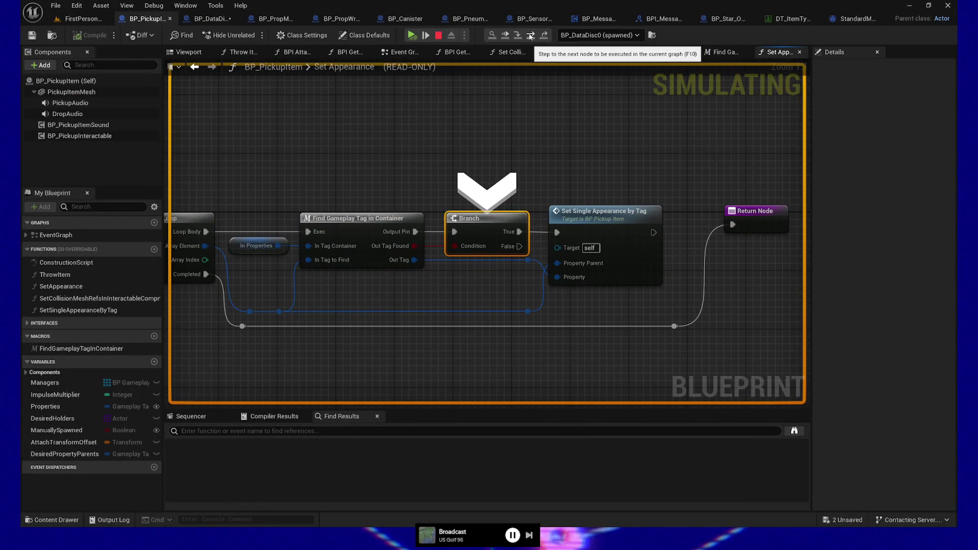